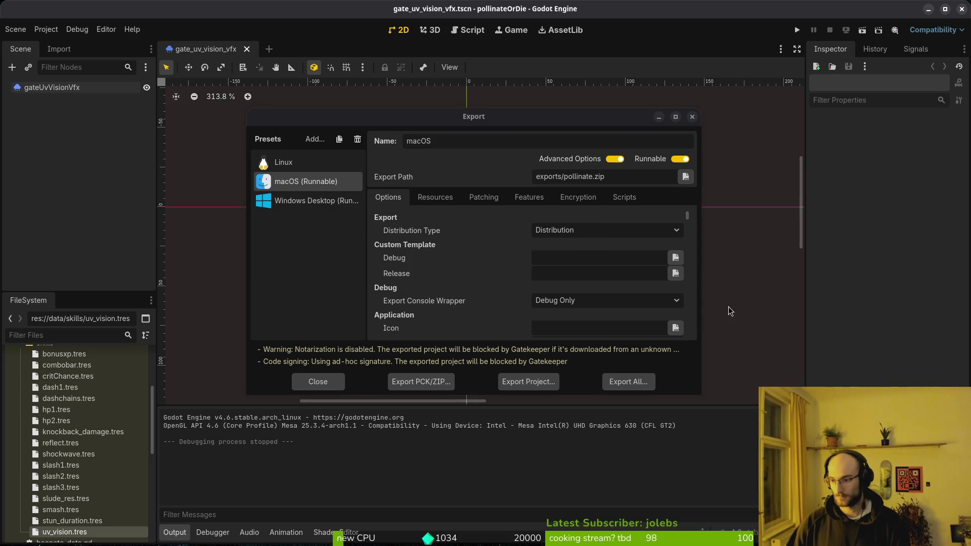
Move pollinateOrDie.app from the project's exports/pollinate folder into Downloads/pollinateBuilds/mac
{"action": "key", "text": "alt+Tab"}
{"action": "left_click", "coordinate": [253, 277]}
{"action": "double_click", "coordinate": [541, 243]}
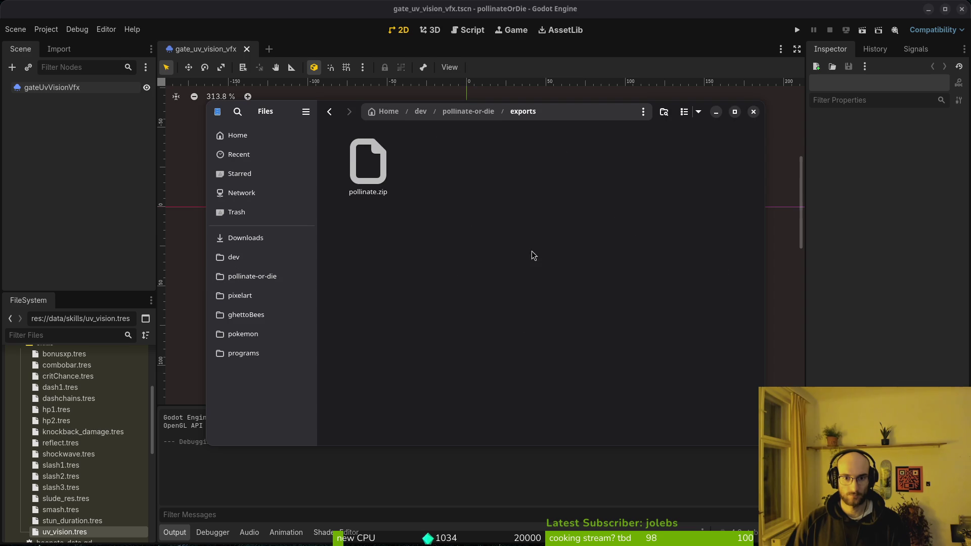
{"action": "left_click", "coordinate": [379, 167]}
{"action": "double_click", "coordinate": [379, 167]}
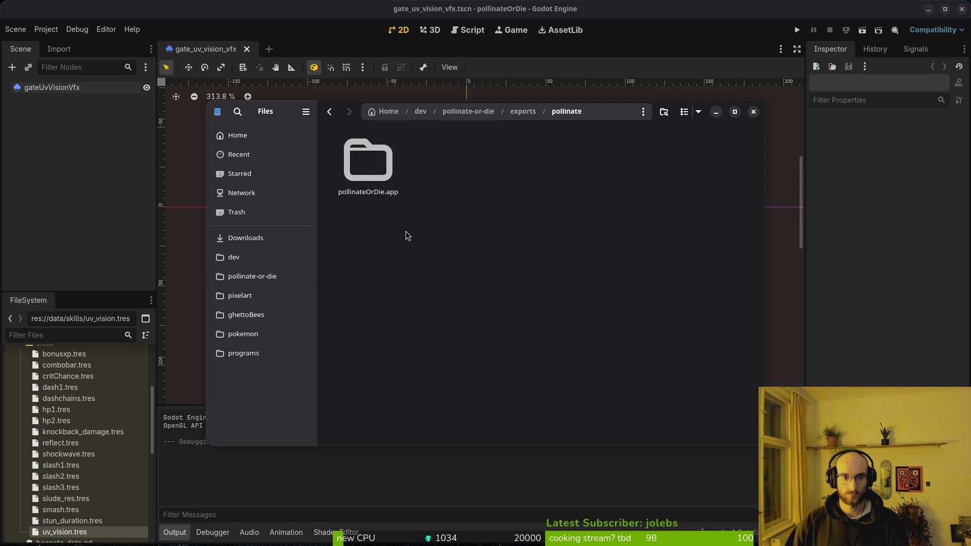
{"action": "left_click", "coordinate": [372, 171]}
{"action": "key", "text": "ctrl+x"}
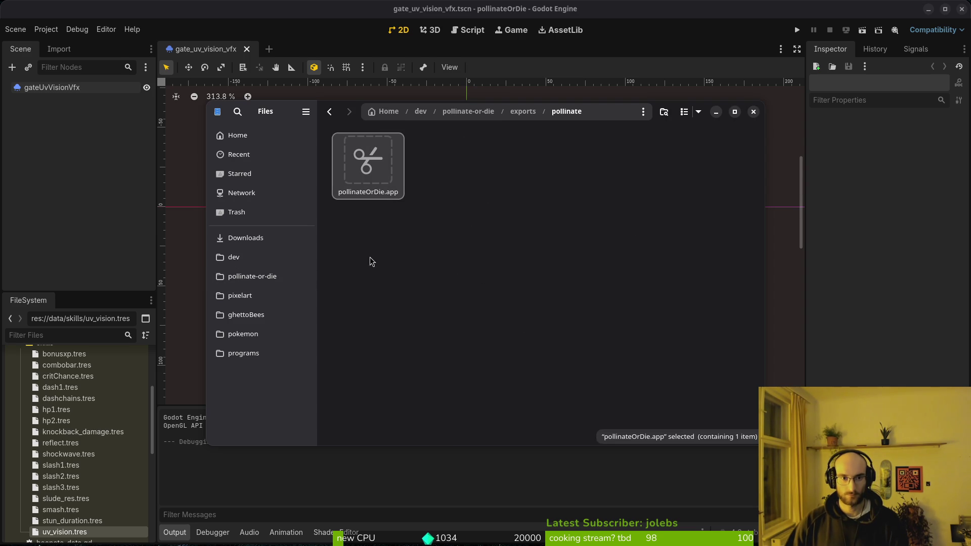
{"action": "left_click", "coordinate": [272, 240]}
{"action": "double_click", "coordinate": [455, 243]}
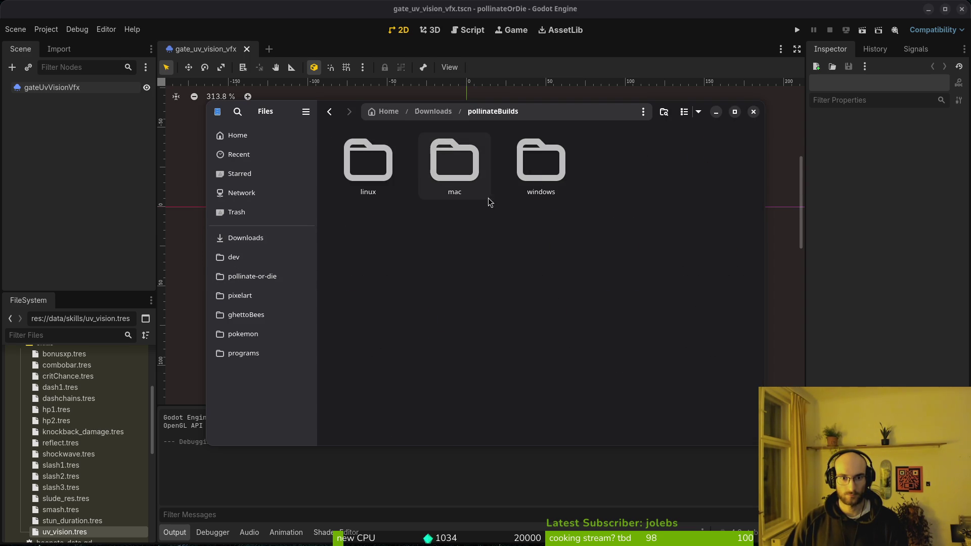
{"action": "double_click", "coordinate": [448, 154]}
Send everything in the pollinate-or-die exports folder to the trash and close Files
{"action": "key", "text": "alt+Left"}
{"action": "key", "text": "alt+Left"}
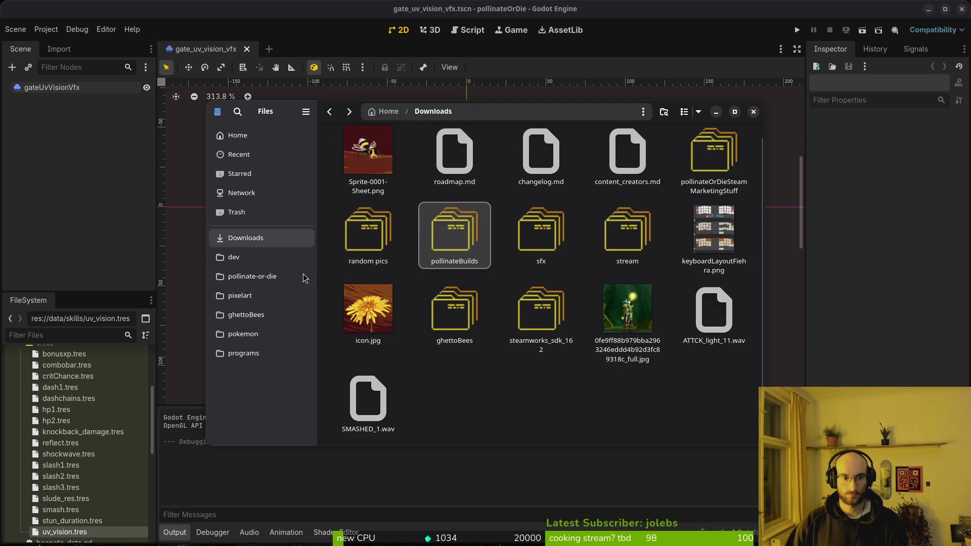
{"action": "left_click", "coordinate": [251, 276]}
{"action": "double_click", "coordinate": [542, 243]}
{"action": "key", "text": "ctrl+a"}
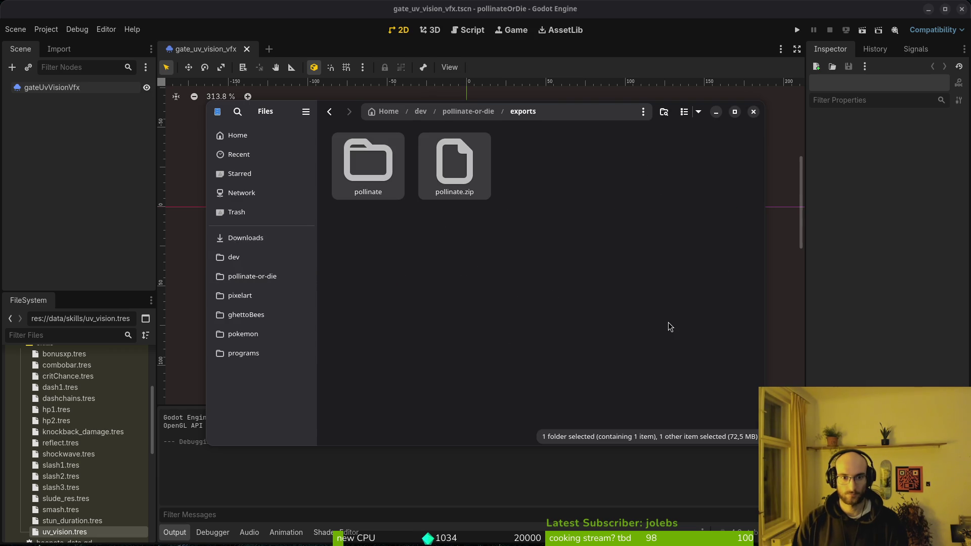
{"action": "key", "text": "Delete"}
{"action": "key", "text": "ctrl+w"}
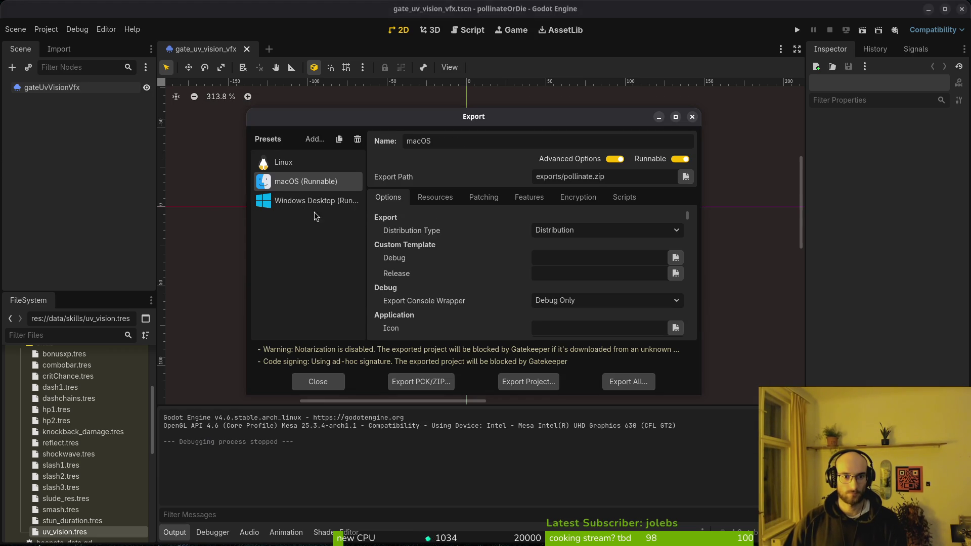
Export the Windows Desktop preset build to exports/pollinate.exe
{"action": "left_click", "coordinate": [352, 201]}
{"action": "left_click", "coordinate": [552, 382]}
{"action": "left_click", "coordinate": [563, 434]}
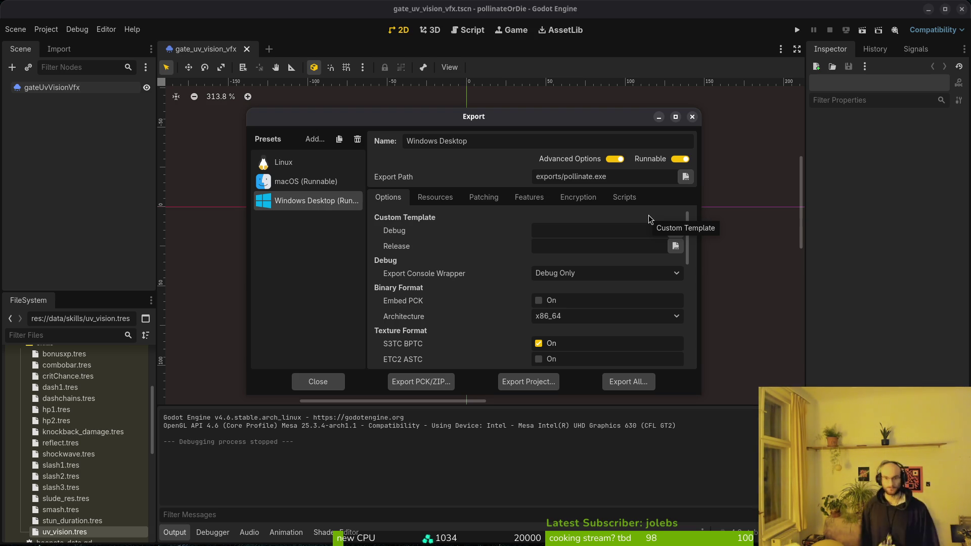
Close the Export dialog to return to the empty 2D scene editor
{"action": "left_click", "coordinate": [692, 117]}
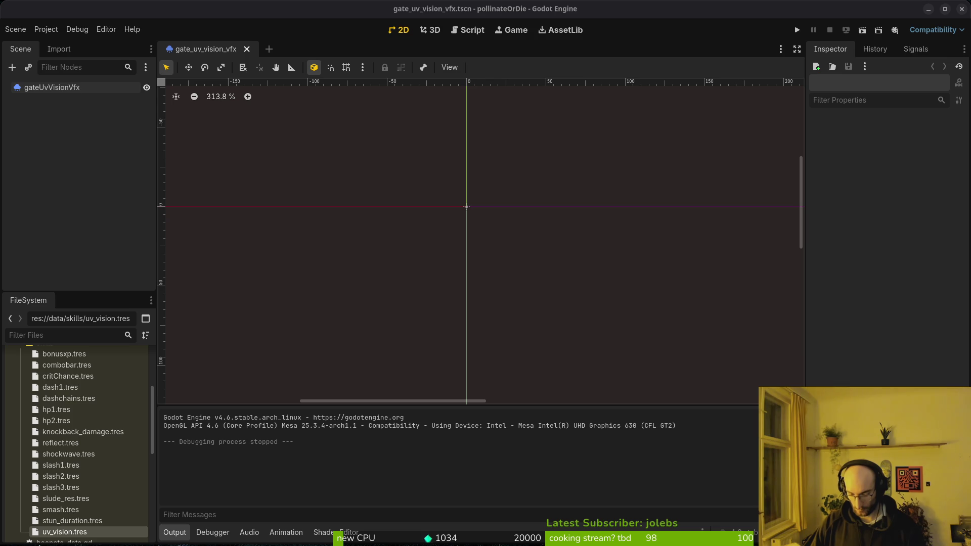
In Steam, review Pollinate or Die Playtest's Installed Files in its Properties, then close them
{"action": "key", "text": "super"}
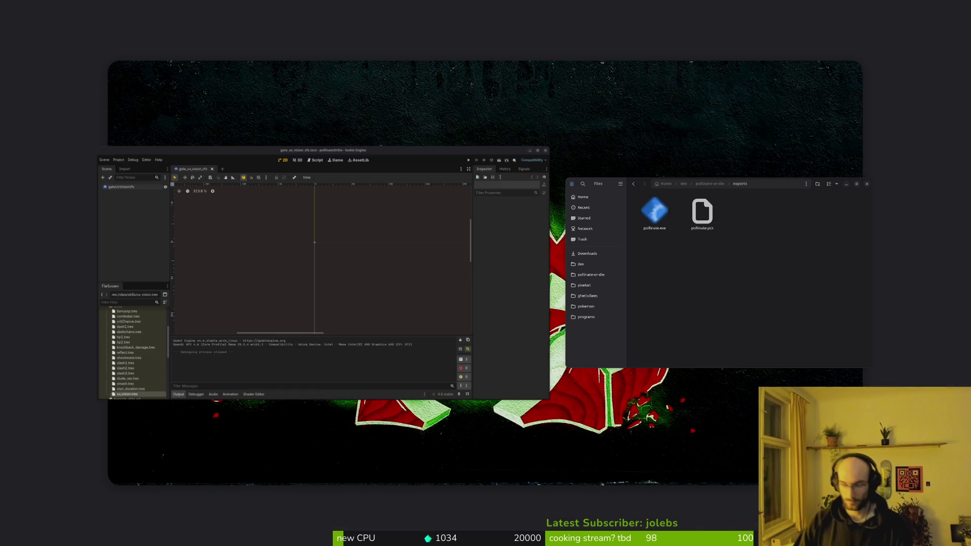
{"action": "key", "text": "super+Page_Down"}
{"action": "left_click", "coordinate": [60, 374]}
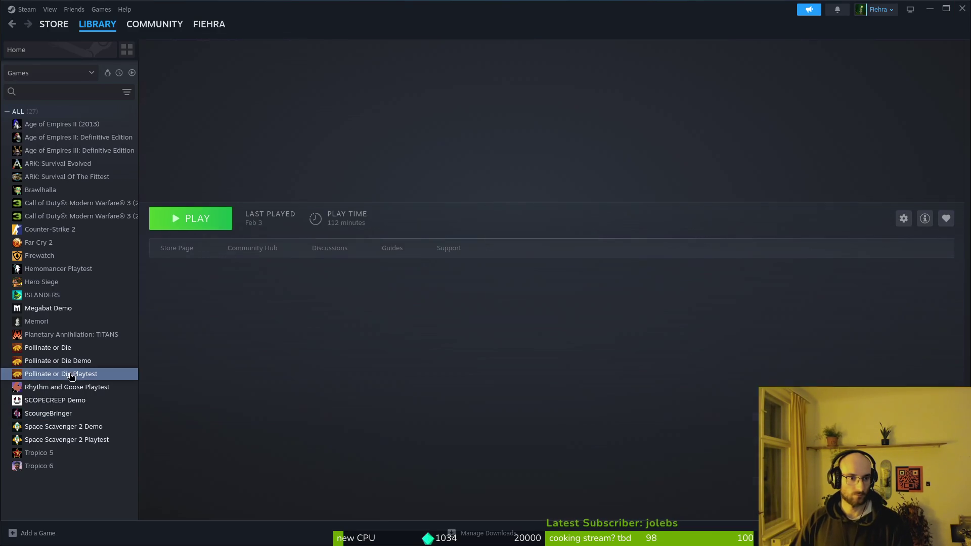
{"action": "left_click", "coordinate": [903, 219]}
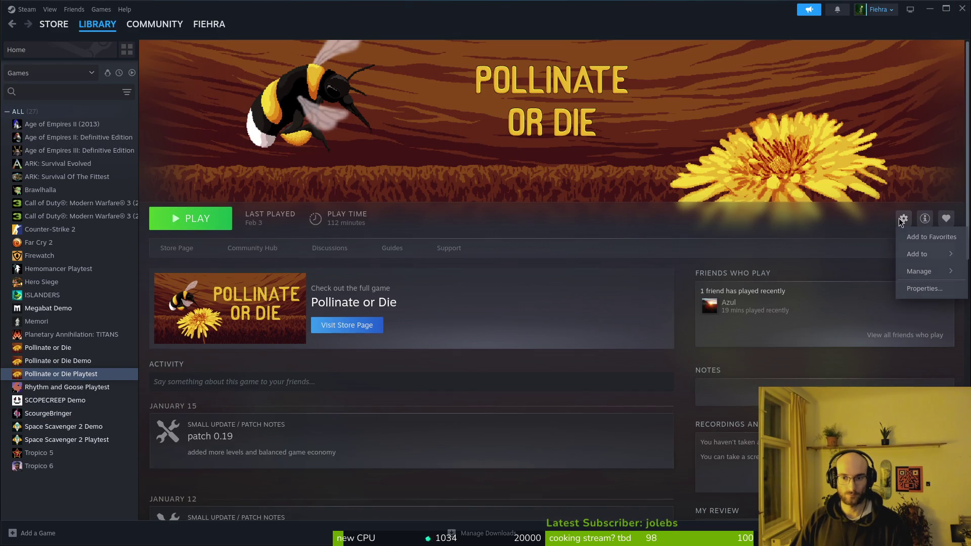
{"action": "left_click", "coordinate": [943, 291]}
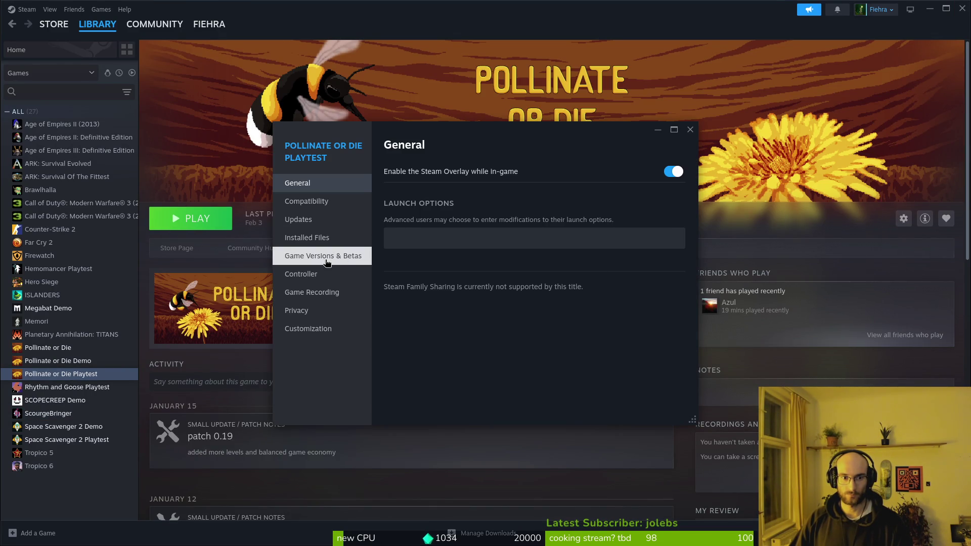
{"action": "left_click", "coordinate": [306, 237]}
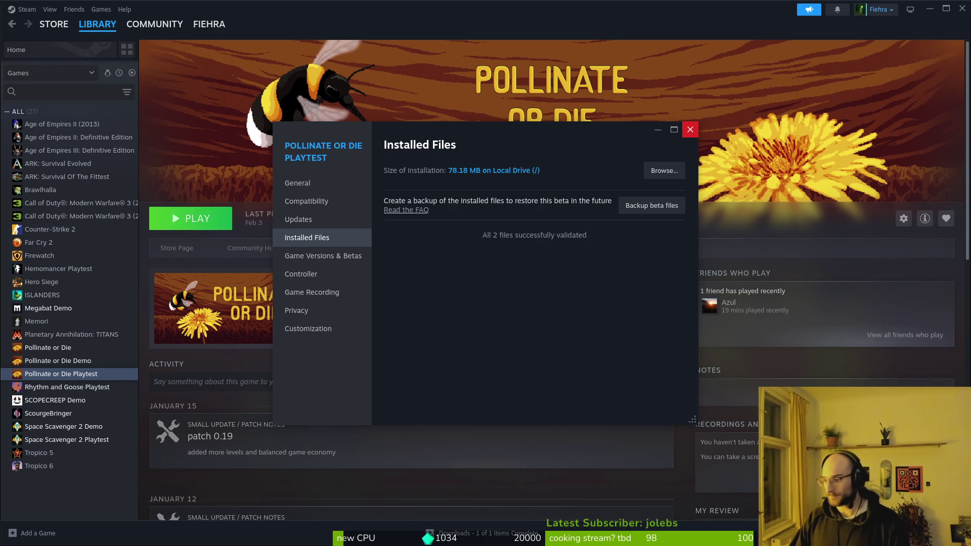
{"action": "left_click", "coordinate": [689, 131]}
Launch the Pollinate or Die Playtest and start a new game in the first tutorial cave
{"action": "left_click", "coordinate": [217, 226]}
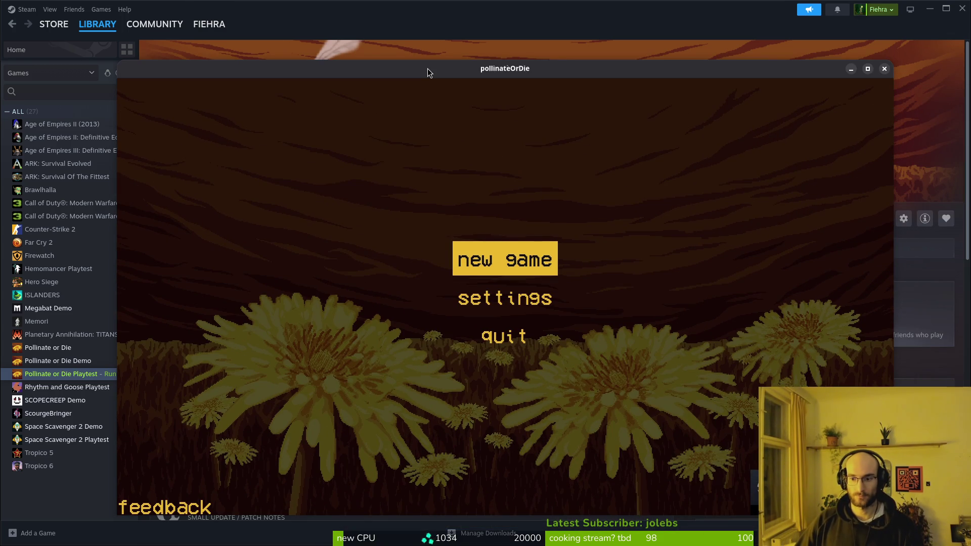
{"action": "left_click", "coordinate": [490, 254]}
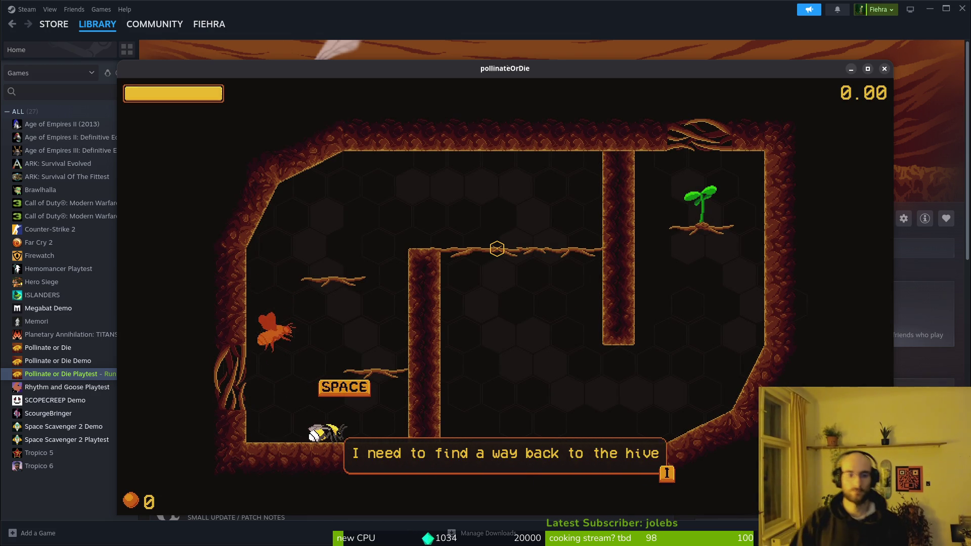
{"action": "key", "text": "space"}
{"action": "key", "text": "d"}
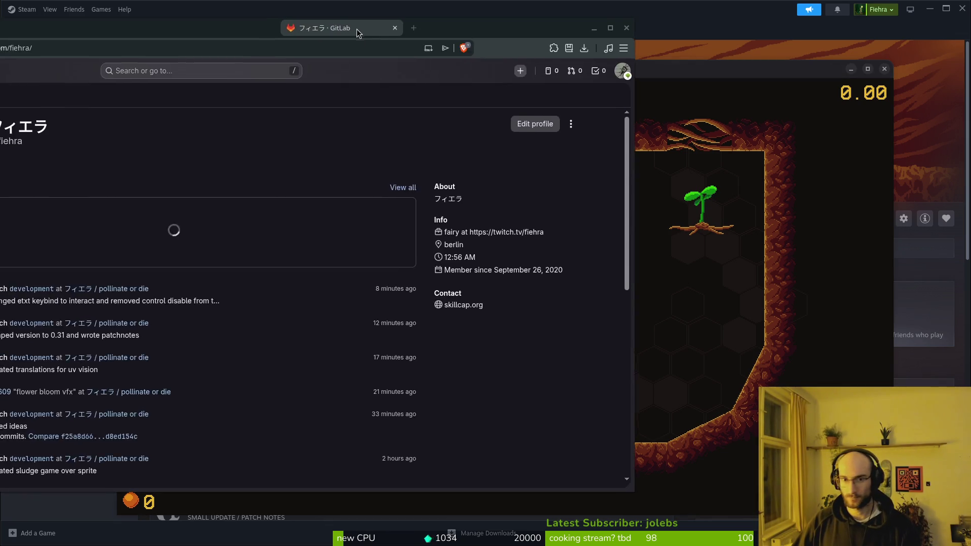
File a bug-labelled GitLab issue 'hide timer in tutorial' for pollinate or die, then return to the game
{"action": "left_click_drag", "start_coordinate": [357, 29], "coordinate": [461, 40]}
{"action": "left_click", "coordinate": [367, 301]}
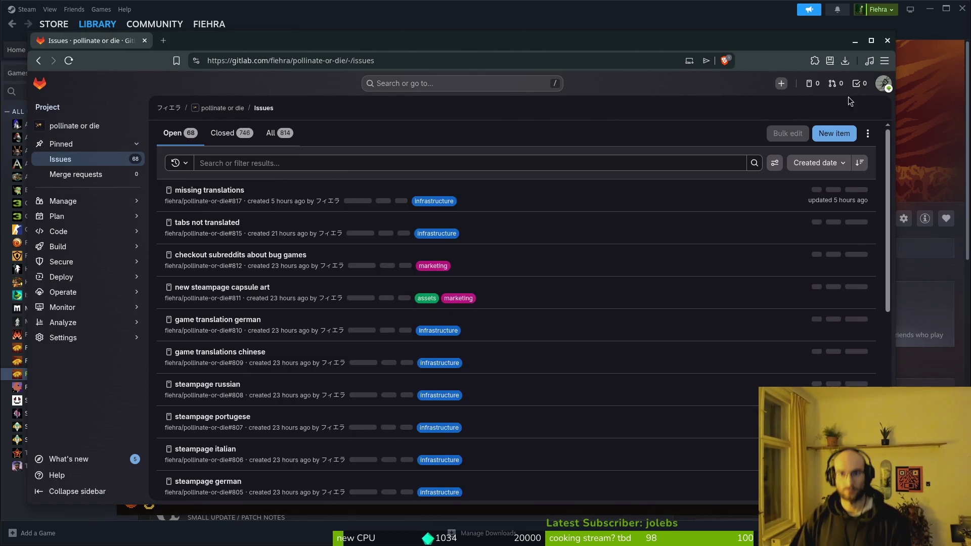
{"action": "left_click", "coordinate": [836, 137]}
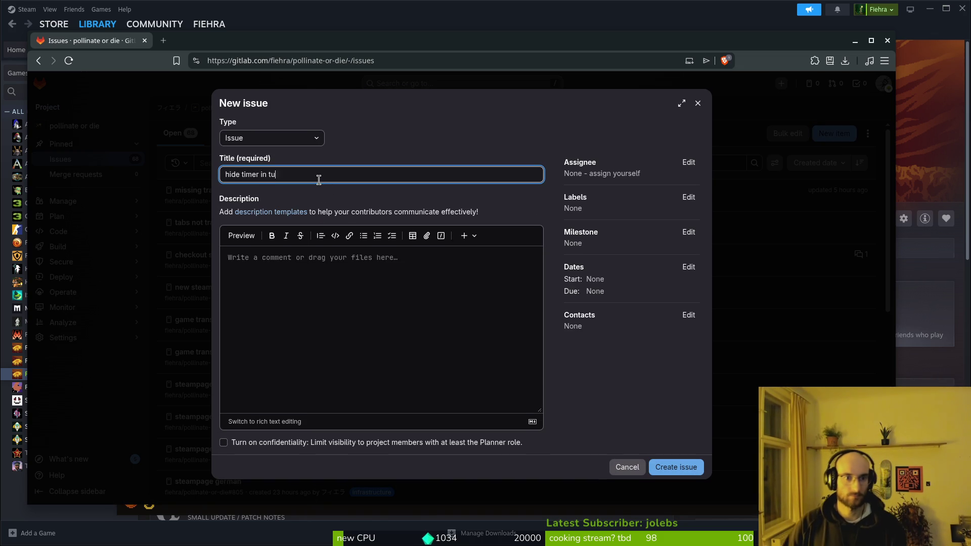
{"action": "left_click", "coordinate": [688, 197]}
{"action": "left_click", "coordinate": [655, 292]}
{"action": "left_click", "coordinate": [642, 418]}
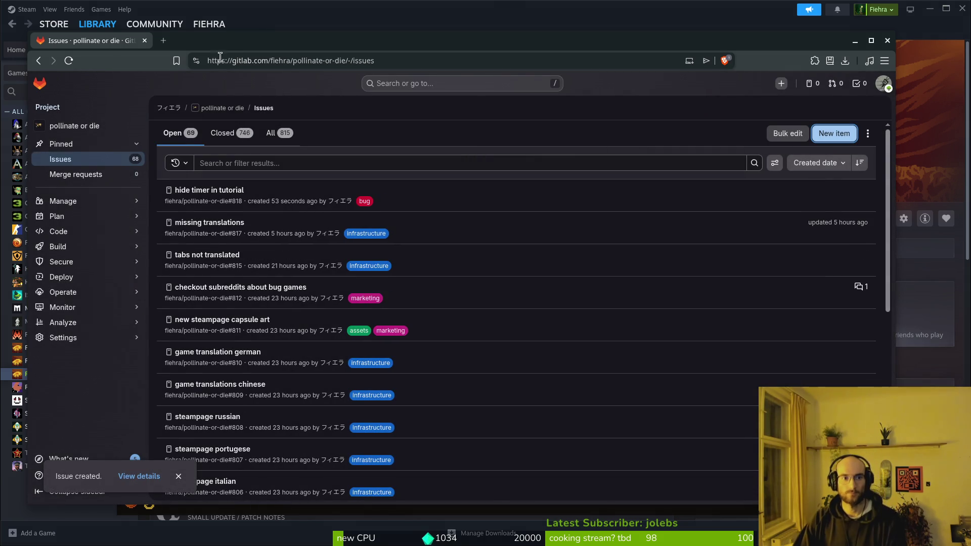
{"action": "key", "text": "alt+Tab"}
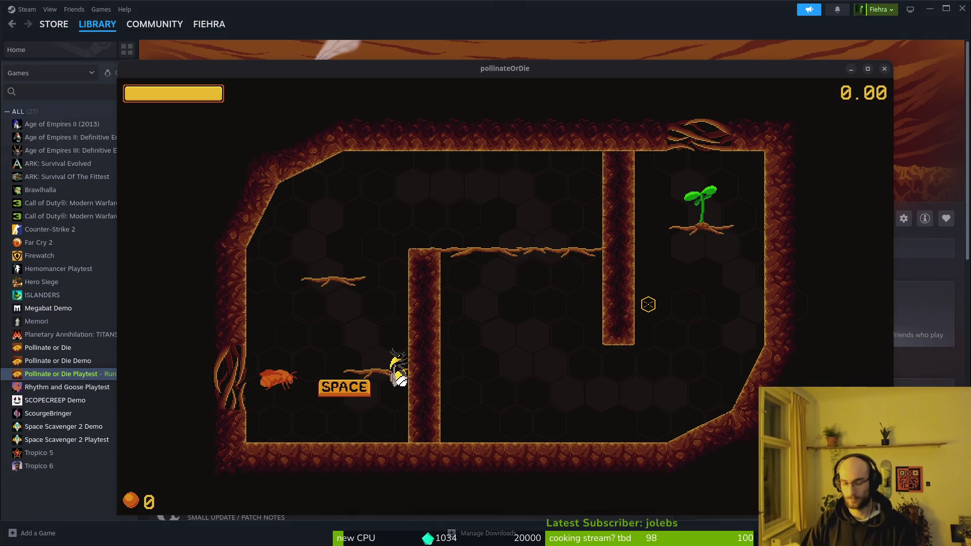
Guide the bee through the first room, flying up and breaking free of the web
{"action": "key", "text": "space"}
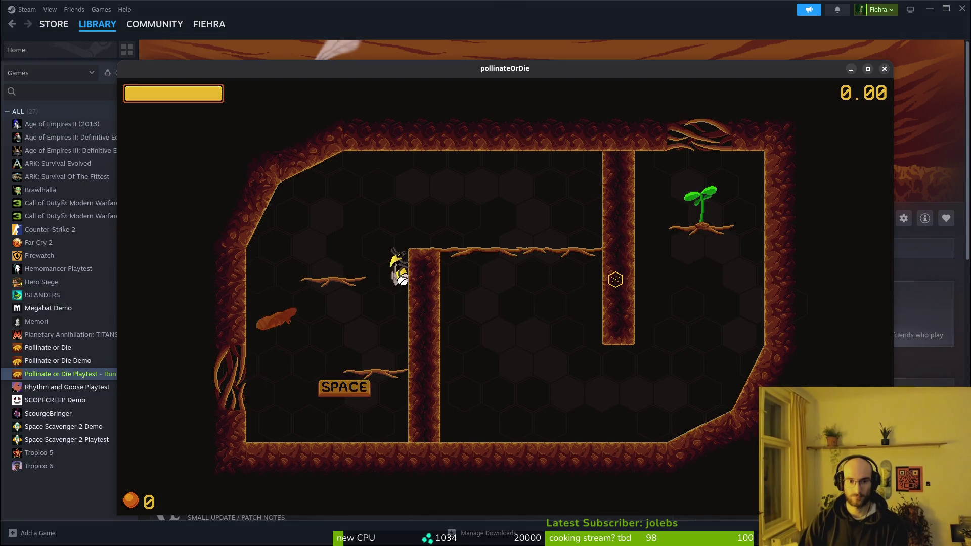
{"action": "key", "text": "Right"}
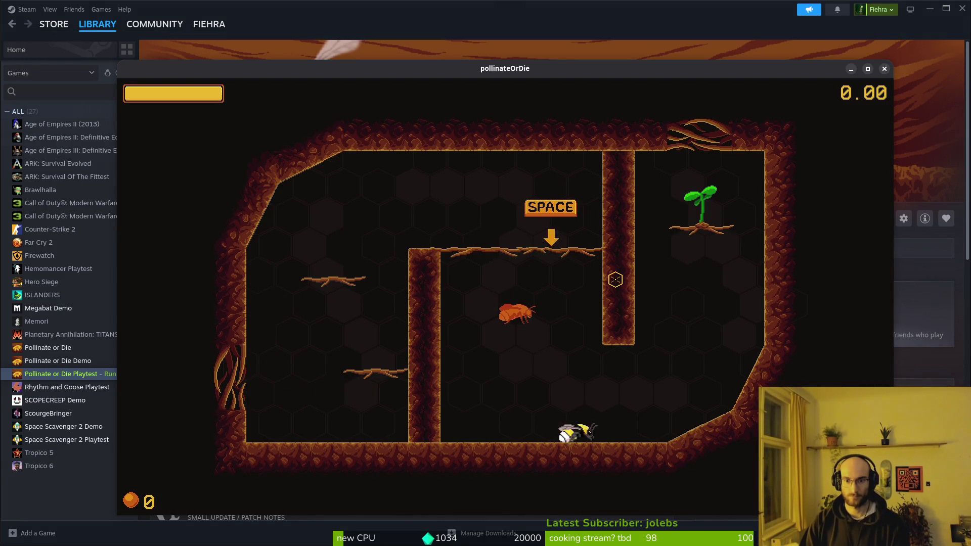
{"action": "key", "text": "Right"}
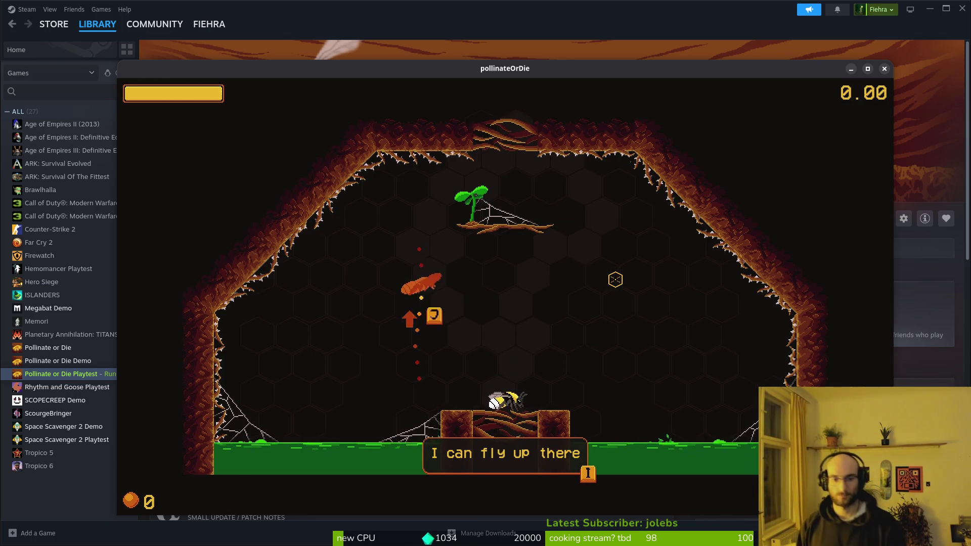
{"action": "key", "text": "i"}
{"action": "key", "text": "Up"}
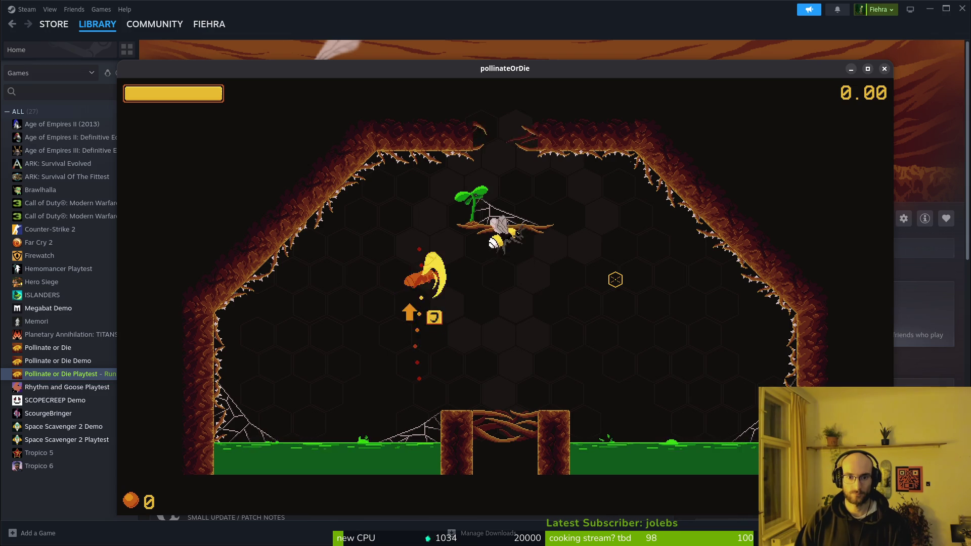
{"action": "key", "text": "Up"}
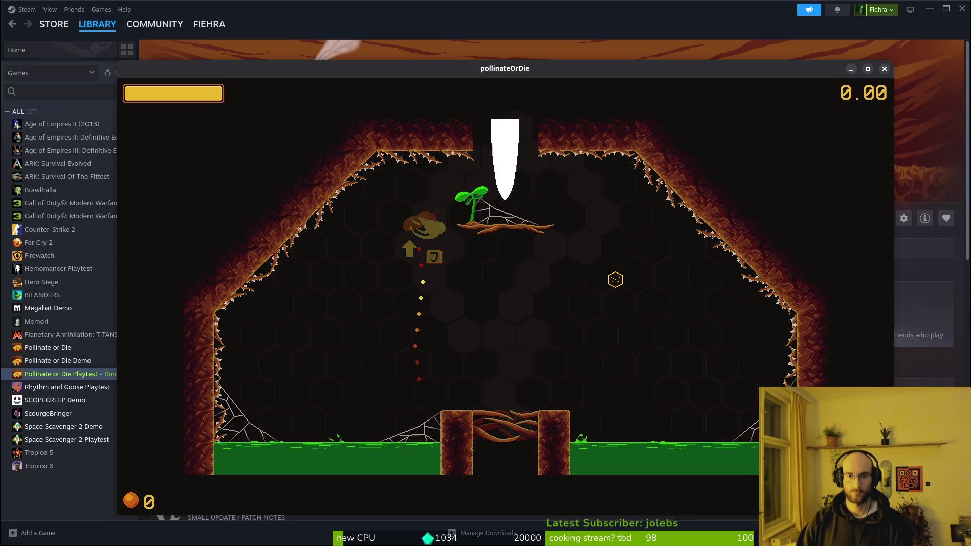
Slash the wasps and enemies in the dandelion room, then fly down into the next room
{"action": "key", "text": "Right"}
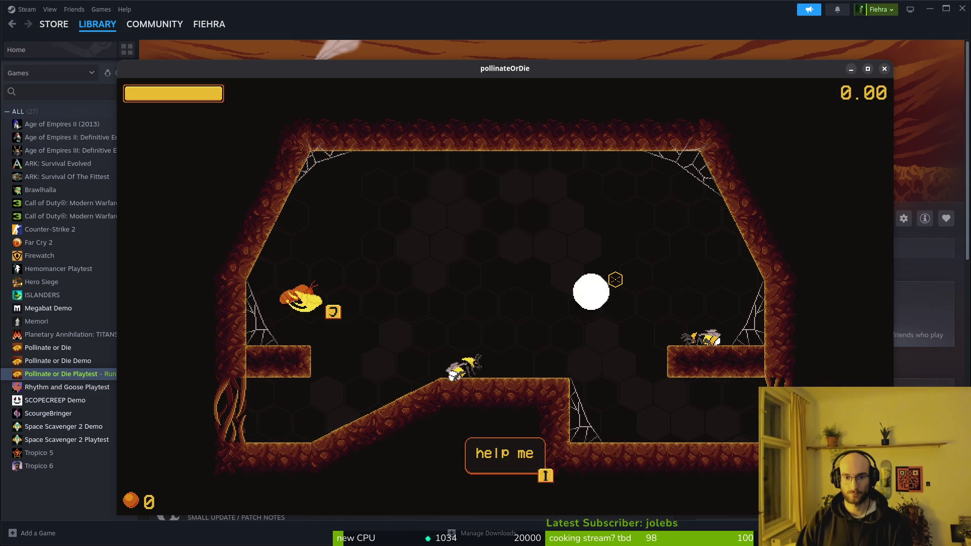
{"action": "key", "text": "Down"}
{"action": "key", "text": "Left"}
{"action": "left_click", "coordinate": [615, 280]}
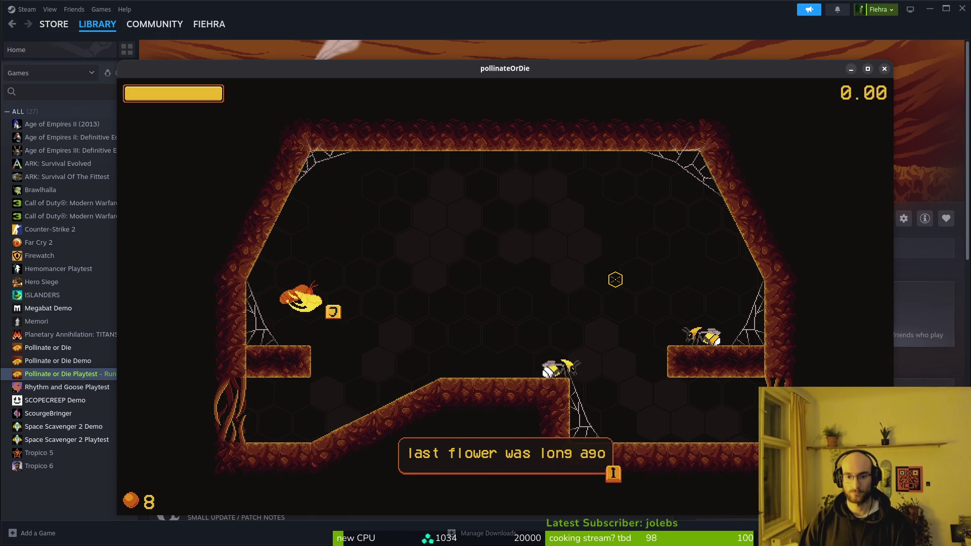
{"action": "left_click", "coordinate": [615, 280]}
{"action": "left_click", "coordinate": [615, 279]}
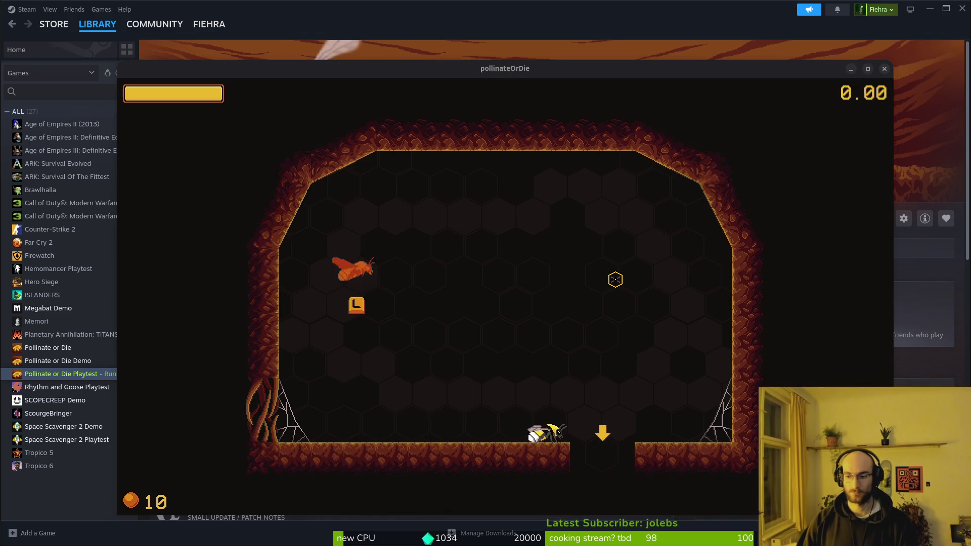
{"action": "left_click", "coordinate": [615, 279]}
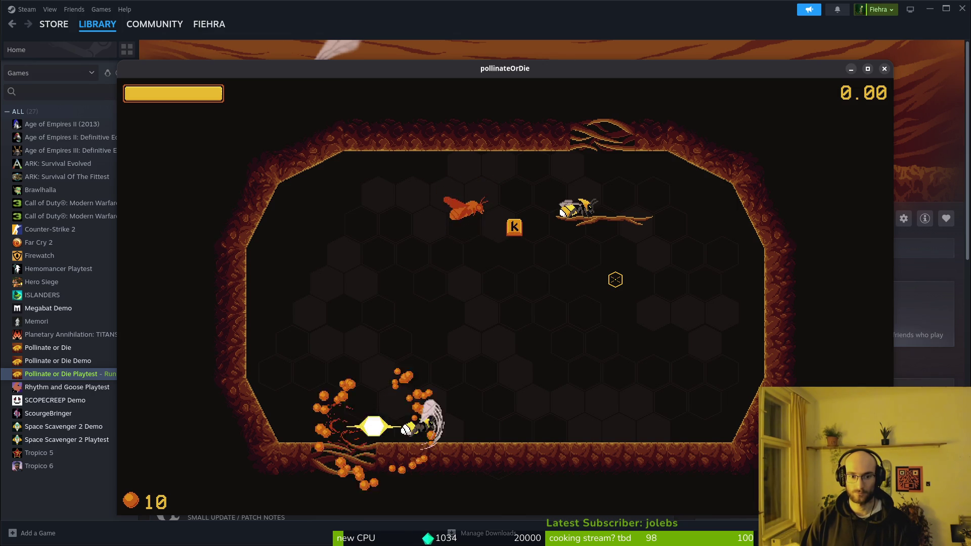
{"action": "key", "text": "i"}
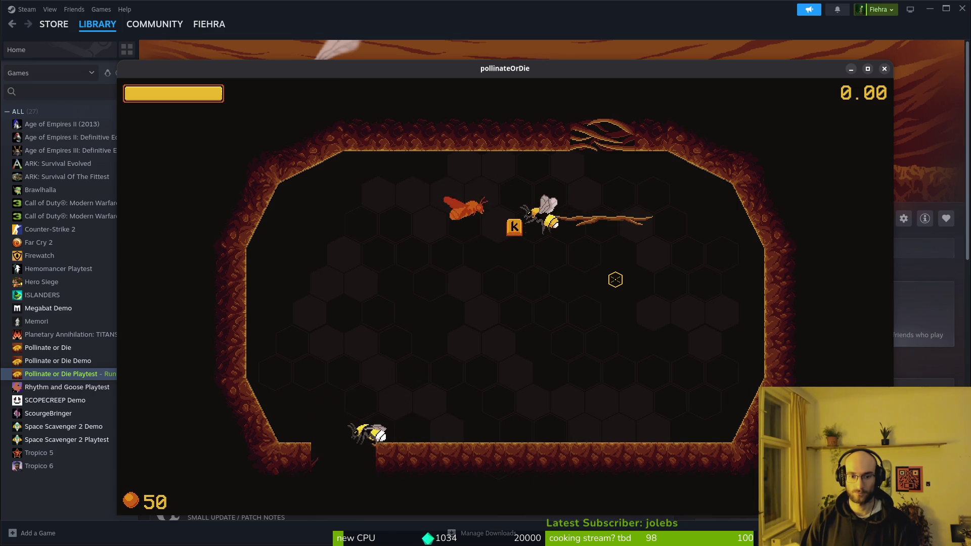
{"action": "key", "text": "s"}
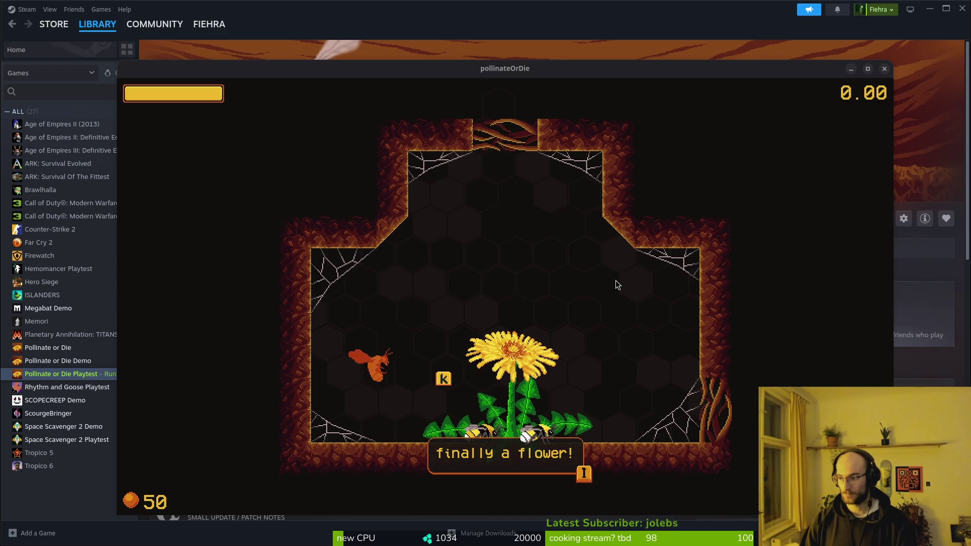
Leave the game for a new full-screen terminal and recall the previous shell command
{"action": "key", "text": "super"}
{"action": "key", "text": "super"}
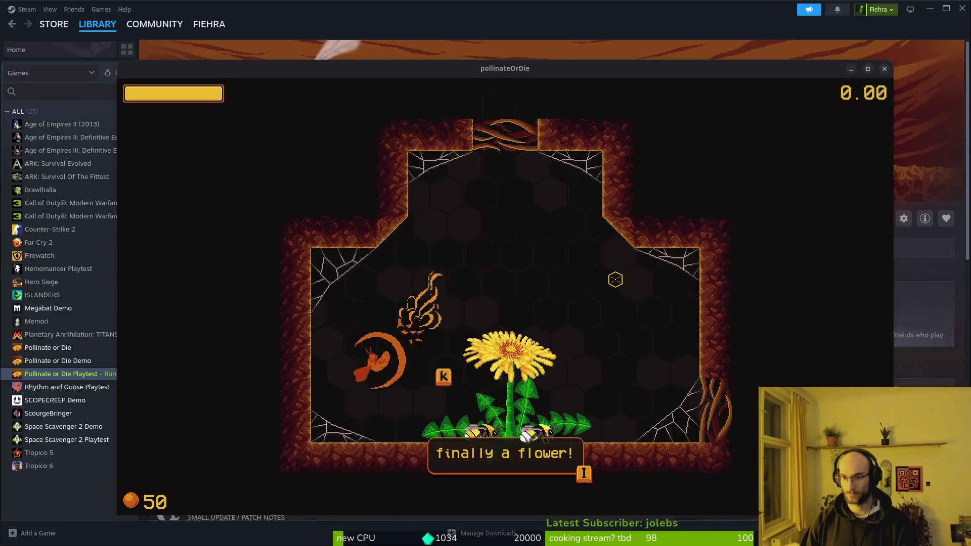
{"action": "key", "text": "ctrl+alt+t"}
{"action": "key", "text": "Tab"}
Launch nvim in the project and open modules/levels/tutorial/tutorial_6.gd via a 'tut6' file search
{"action": "type", "text": "&& nvim ."}
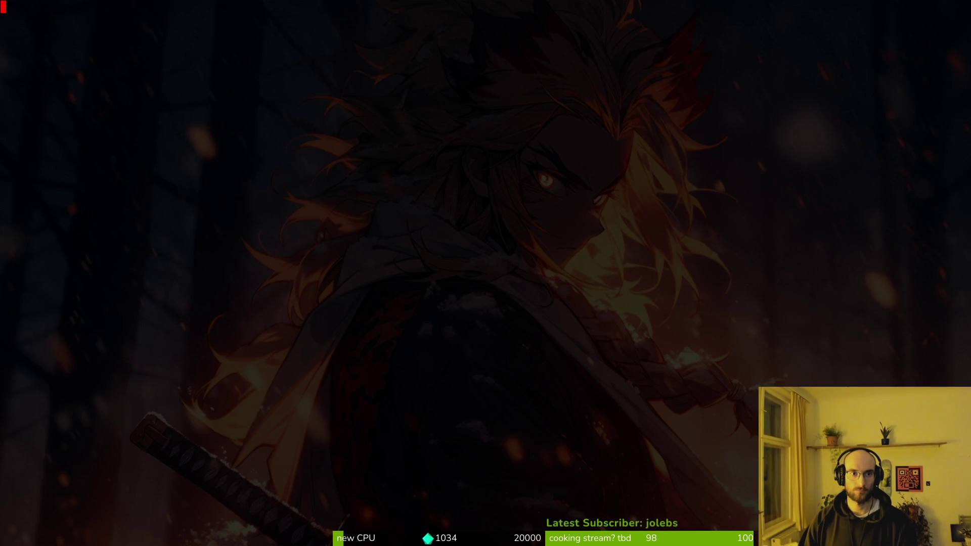
{"action": "key", "text": "space"}
{"action": "key", "text": "f"}
{"action": "key", "text": "f"}
{"action": "type", "text": "tut6"}
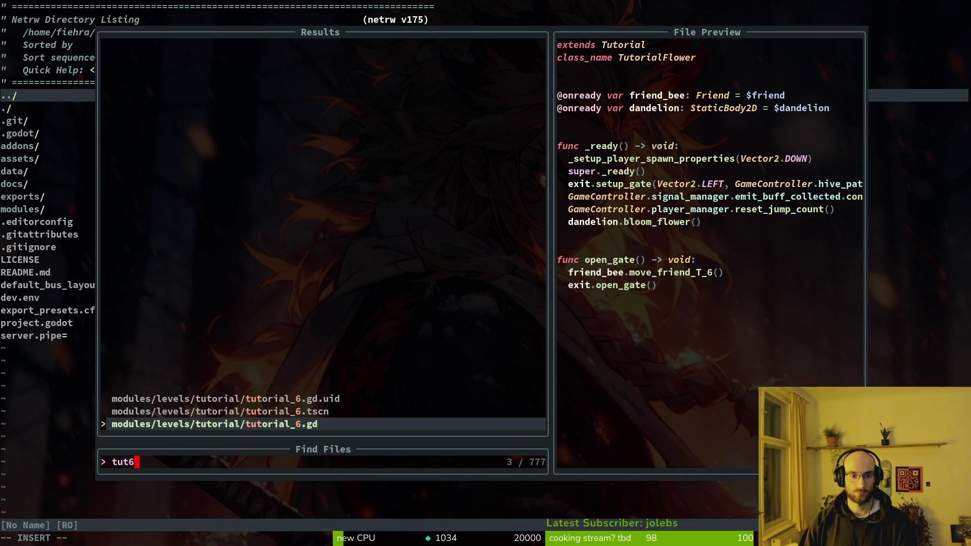
{"action": "key", "text": "Return"}
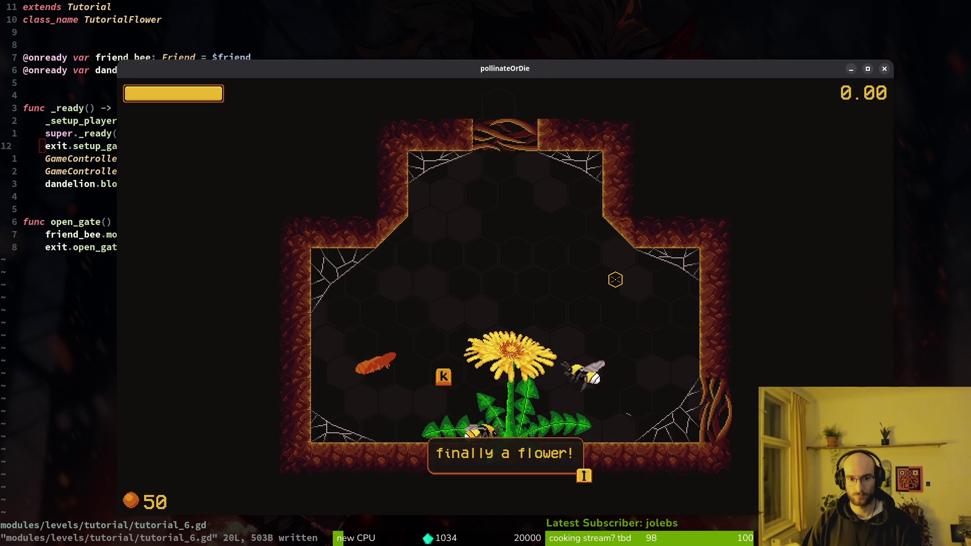
Close the flower-level test run and reopen the project file finder
{"action": "key", "text": "Escape"}
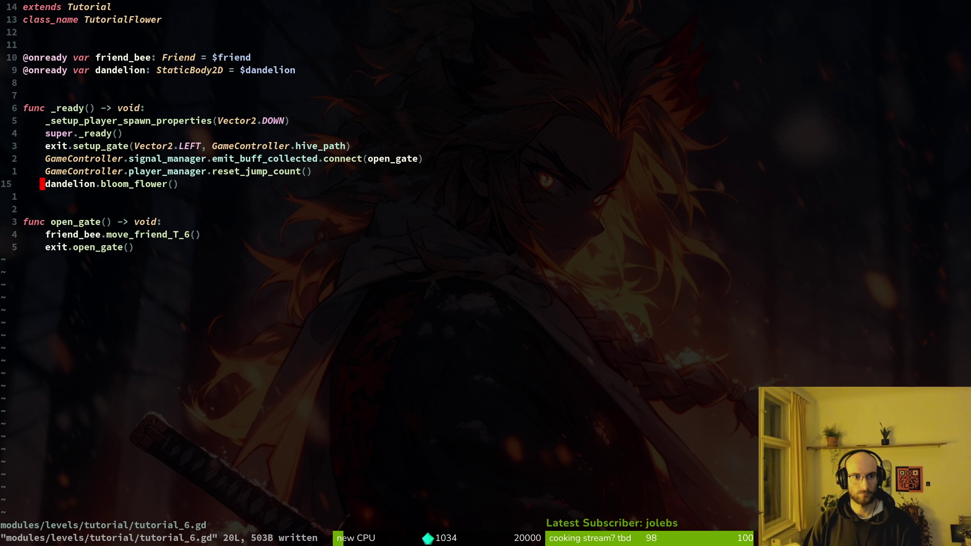
{"action": "key", "text": "space"}
{"action": "key", "text": "f"}
{"action": "key", "text": "f"}
{"action": "type", "text": "tut"}
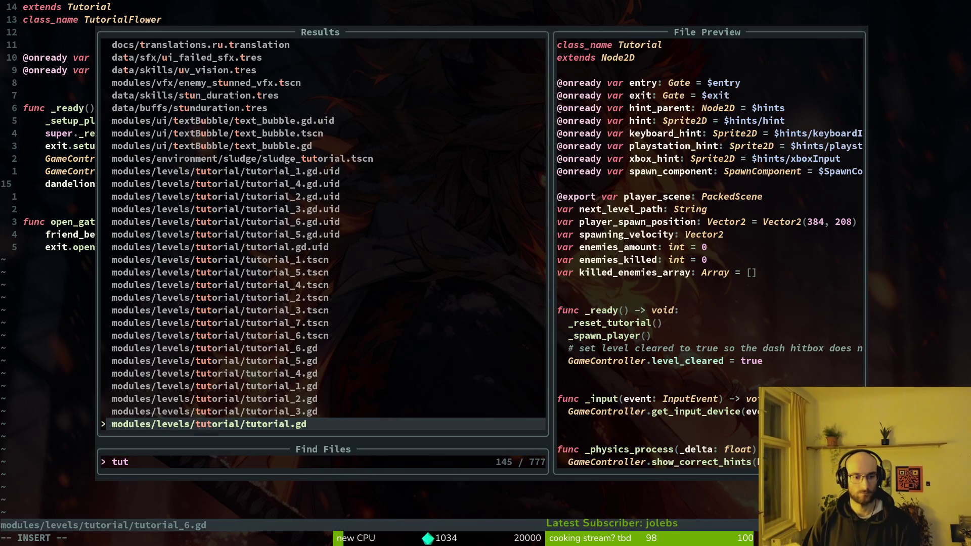
{"action": "key", "text": "Escape"}
{"action": "key", "text": "Escape"}
{"action": "key", "text": "space"}
{"action": "key", "text": "f"}
{"action": "key", "text": "f"}
{"action": "type", "text": "tut4"}
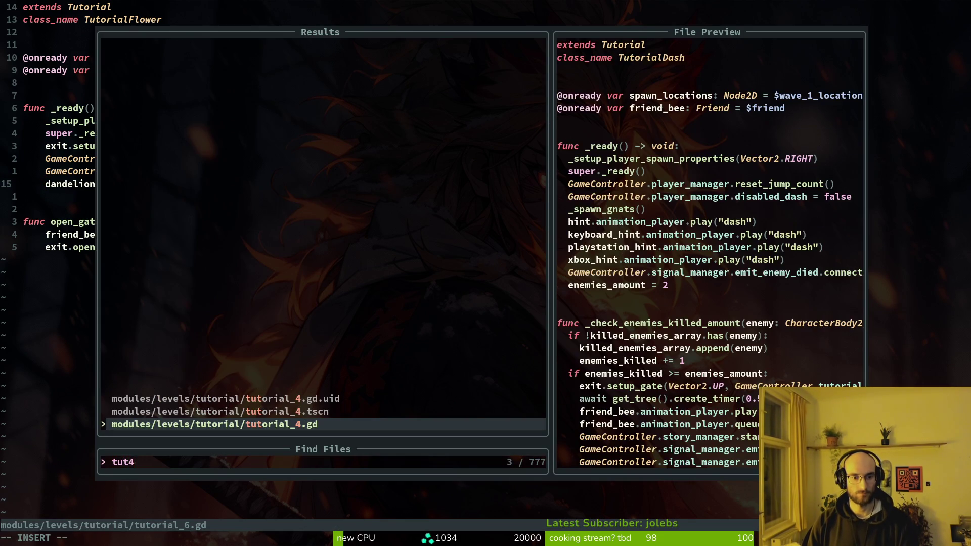
{"action": "key", "text": "BackSpace"}
{"action": "type", "text": "5"}
{"action": "key", "text": "Return"}
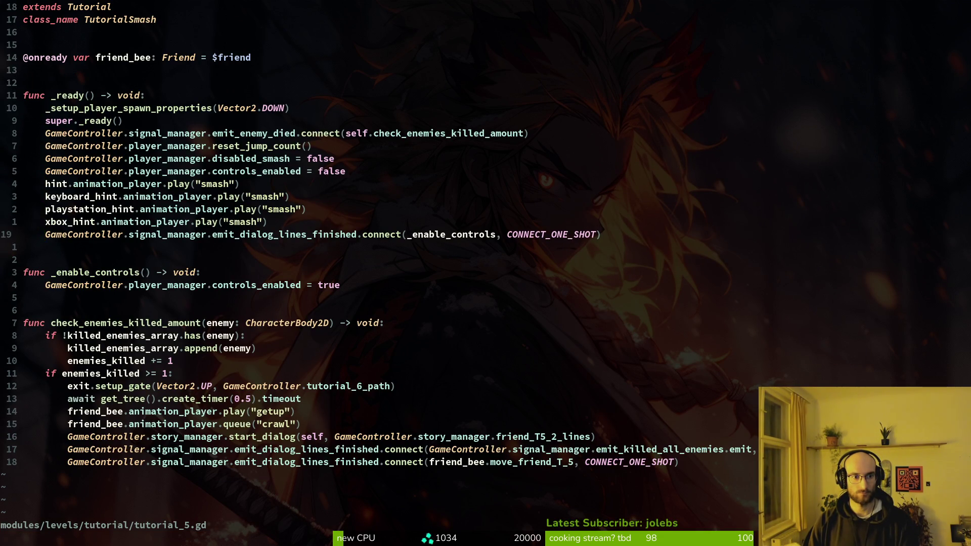
{"action": "key", "text": "ctrl+6"}
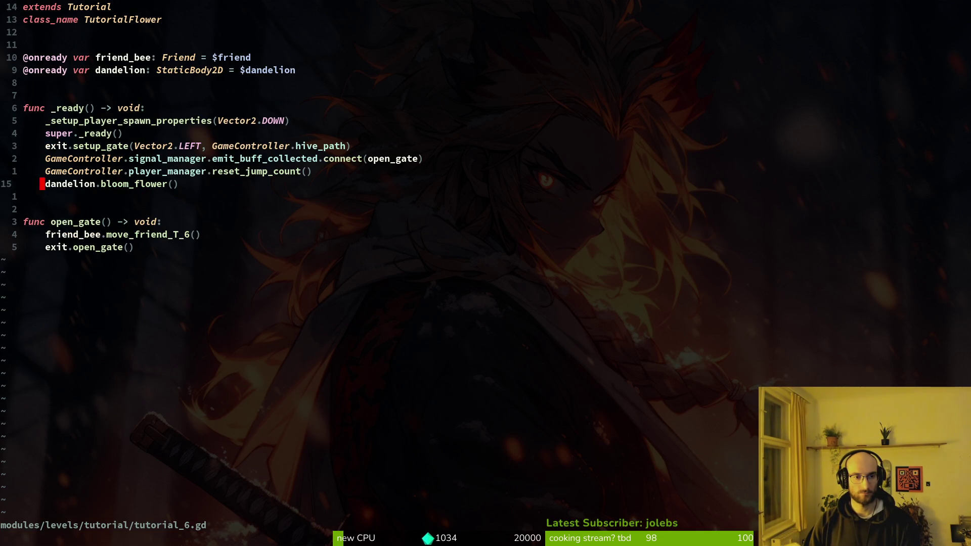
{"action": "key", "text": "ctrl+6"}
{"action": "key", "text": "y"}
{"action": "key", "text": "y"}
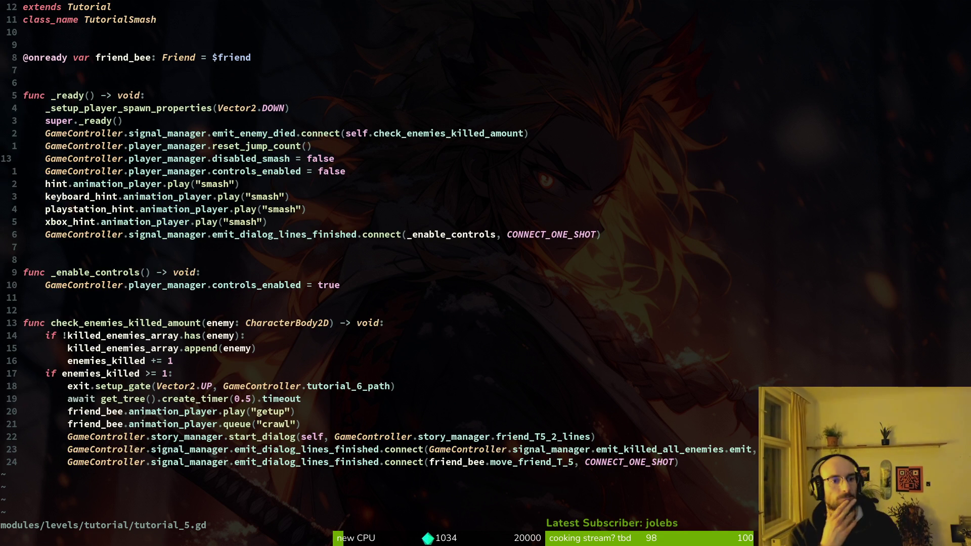
{"action": "key", "text": "ctrl+6"}
{"action": "key", "text": "ctrl+6"}
{"action": "key", "text": "F5"}
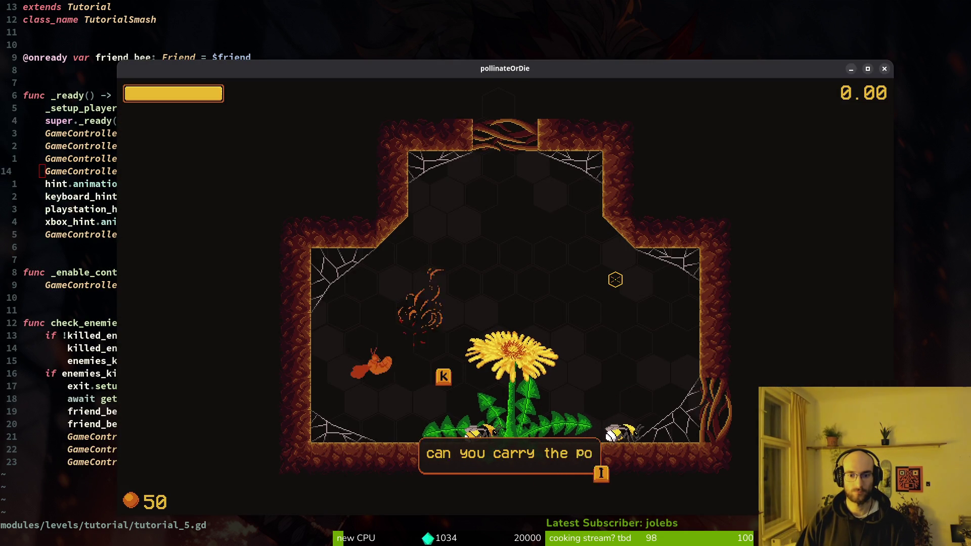
{"action": "key", "text": "i"}
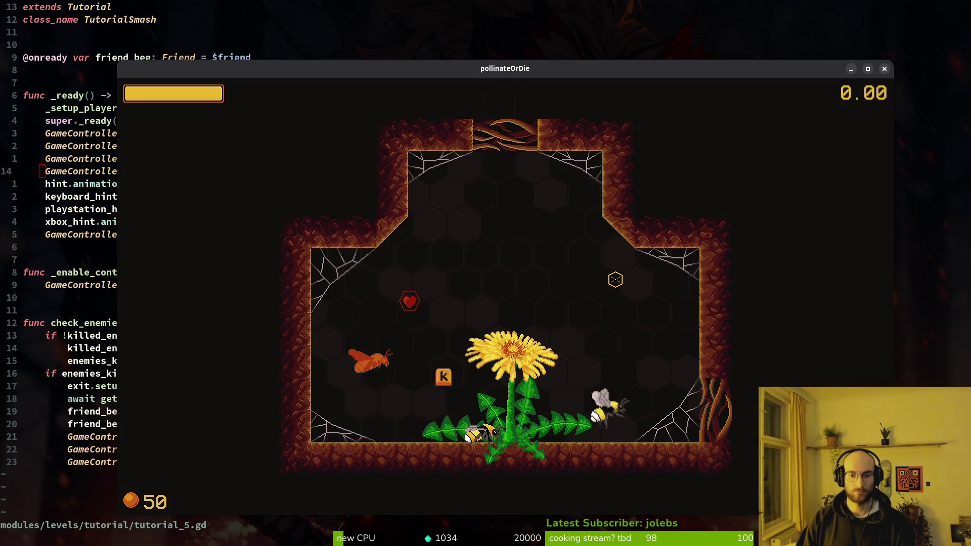
{"action": "key", "text": "Escape"}
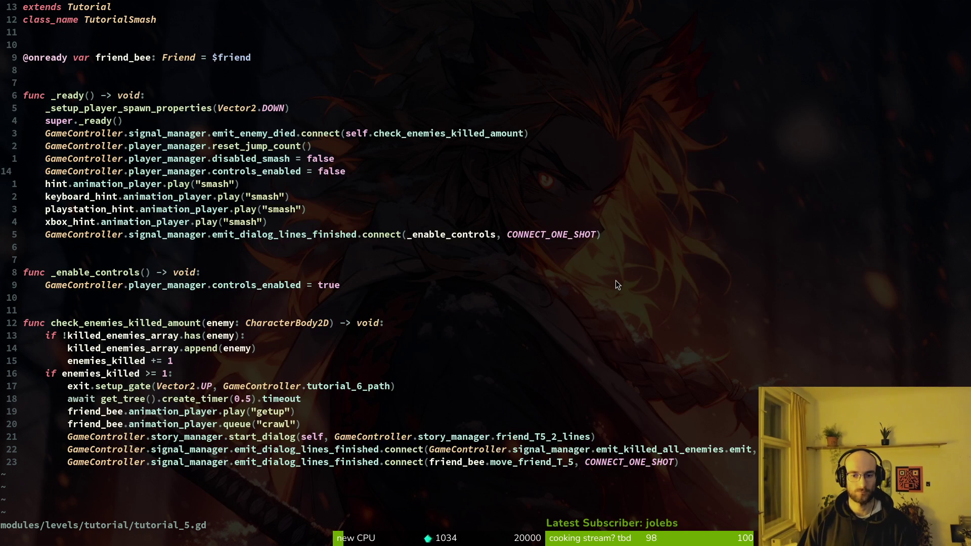
{"action": "key", "text": "j"}
{"action": "key", "text": "j"}
{"action": "key", "text": "j"}
{"action": "key", "text": "ctrl+6"}
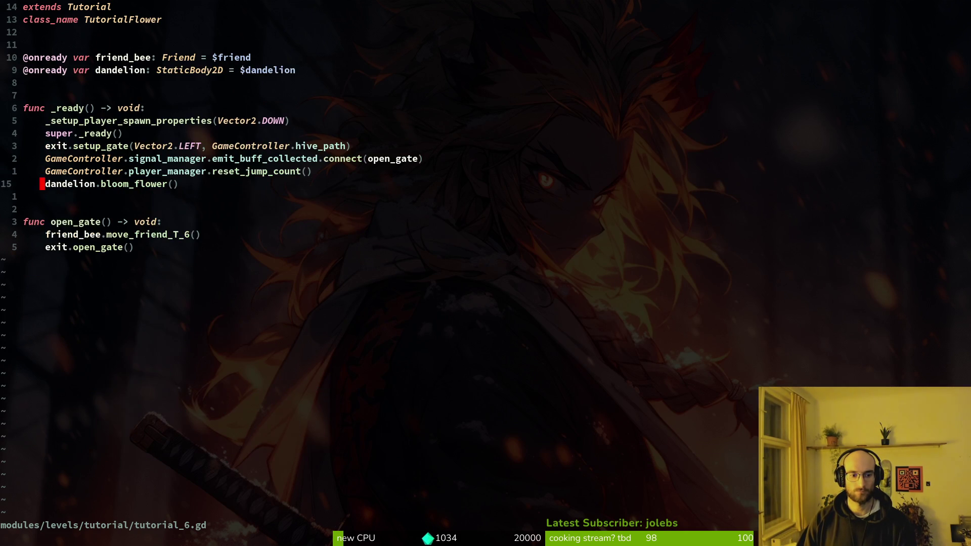
{"action": "key", "text": "k"}
{"action": "key", "text": "k"}
{"action": "key", "text": "k"}
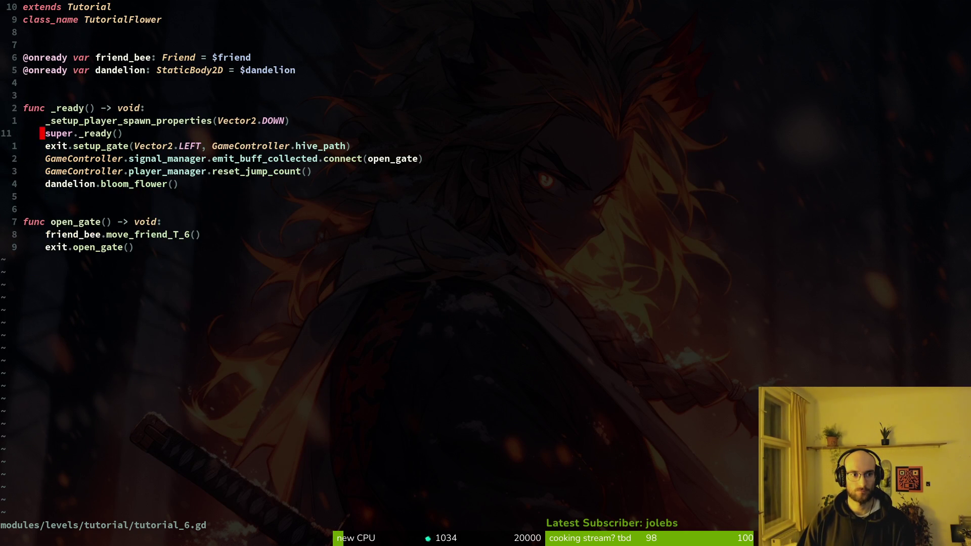
{"action": "key", "text": "space"}
{"action": "key", "text": "f"}
{"action": "key", "text": "f"}
Open tutorial.gd and compare its level_cleared and _spawn_player code with tutorial_6.gd
{"action": "type", "text": "tut"}
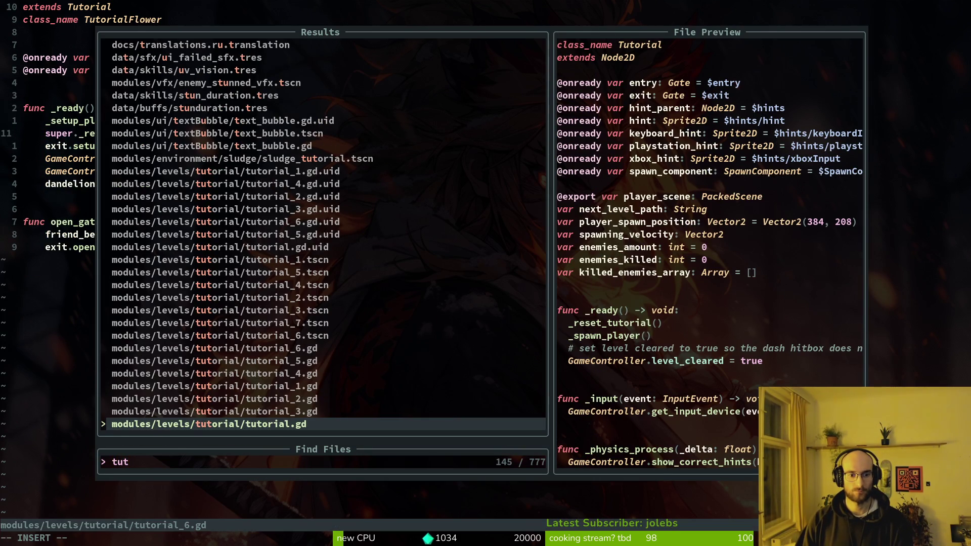
{"action": "key", "text": "Return"}
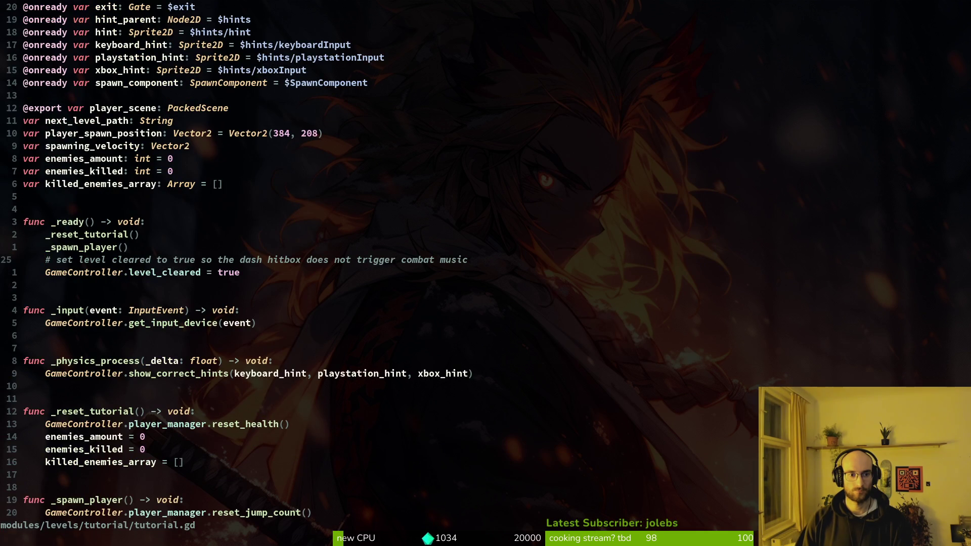
{"action": "key", "text": "ctrl+d"}
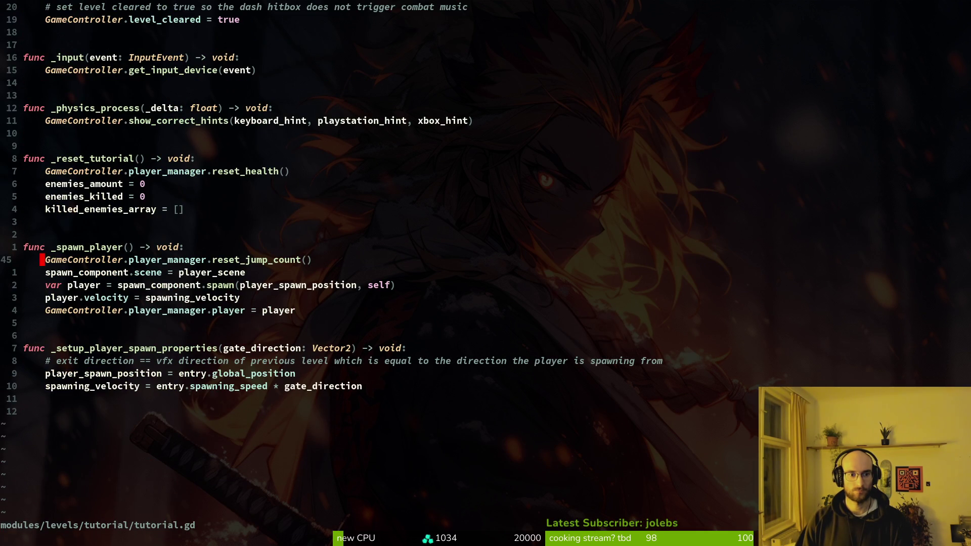
{"action": "key", "text": "ctrl+u"}
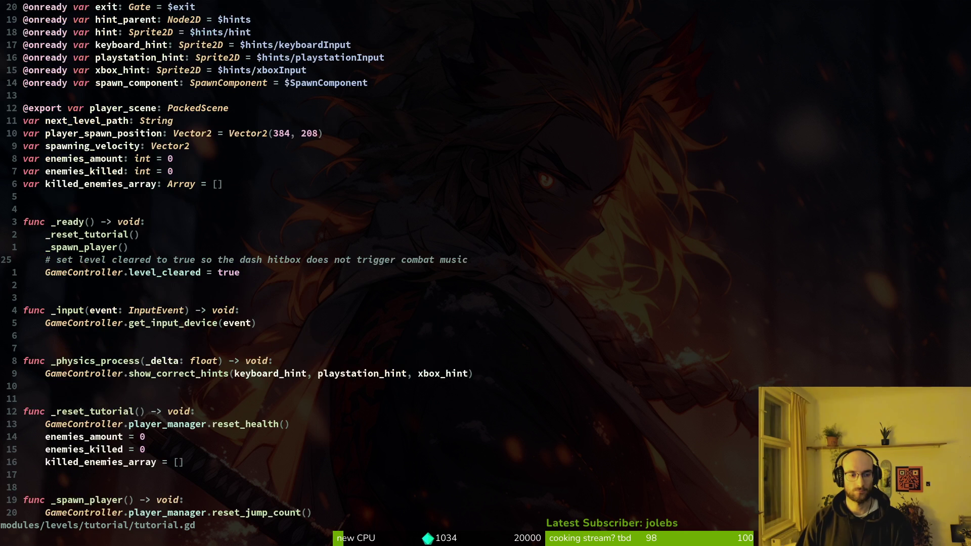
{"action": "key", "text": "ctrl+6"}
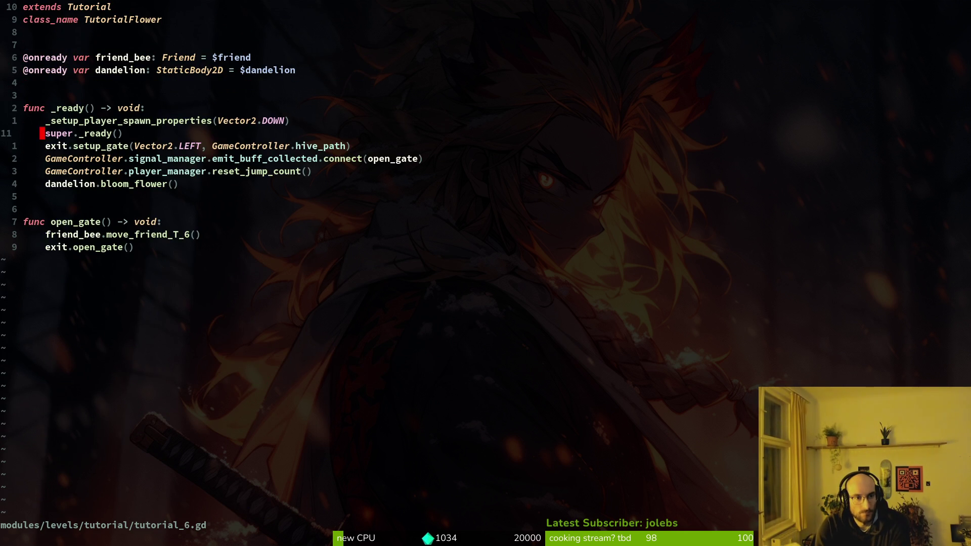
{"action": "key", "text": "ctrl+6"}
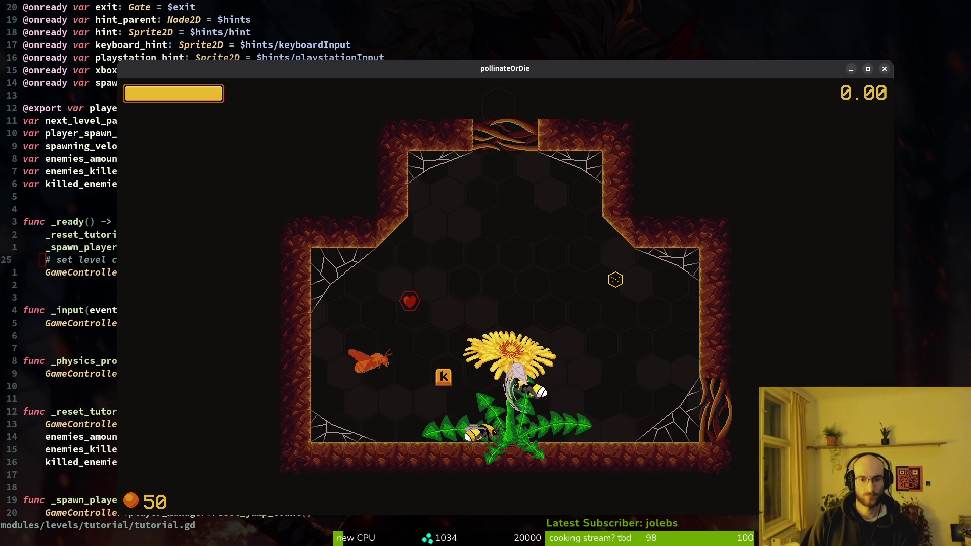
Test-run the level, trying the slash attack twice, then close the game
{"action": "key", "text": "k"}
{"action": "key", "text": "k"}
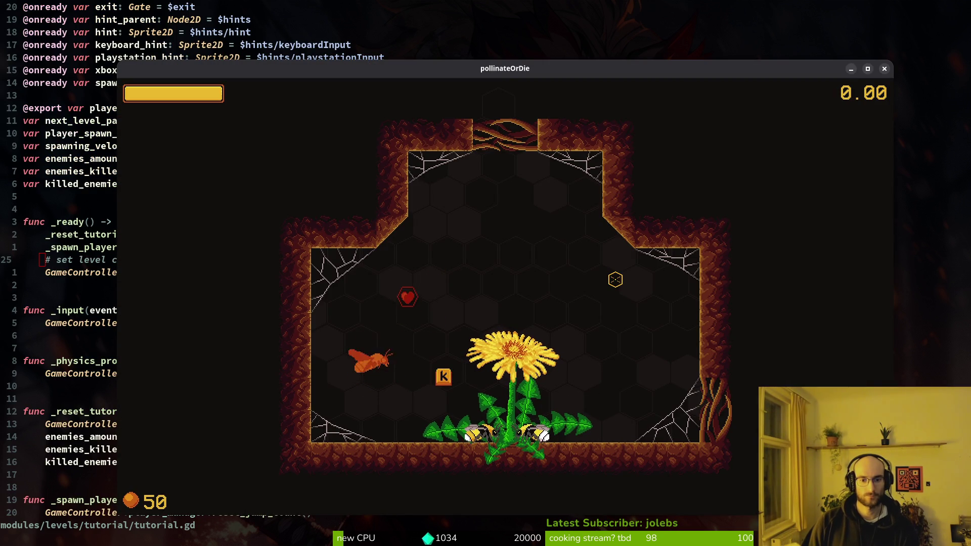
{"action": "key", "text": "k"}
{"action": "key", "text": "alt+F4"}
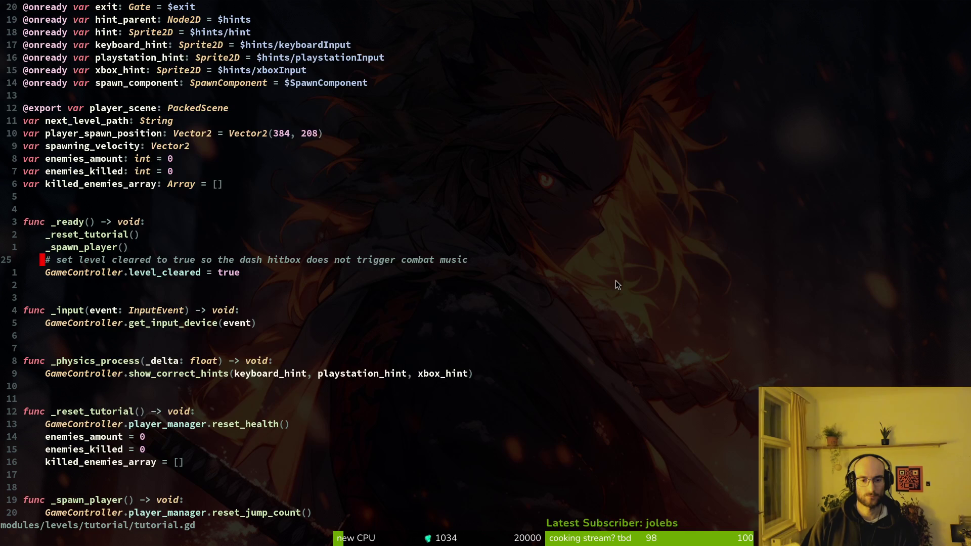
Start a new project file search for the story manager script
{"action": "key", "text": "space"}
{"action": "key", "text": "f"}
{"action": "key", "text": "f"}
{"action": "type", "text": "t"}
{"action": "key", "text": "BackSpace"}
Open story_manager.gd and scan from _unhandled_input back up to the dialogue line arrays
{"action": "type", "text": "stomana"}
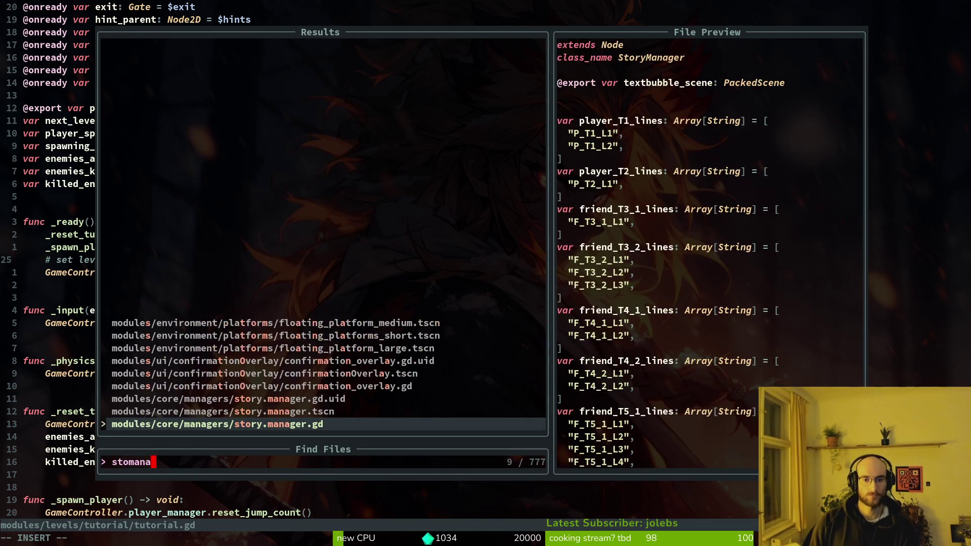
{"action": "key", "text": "Return"}
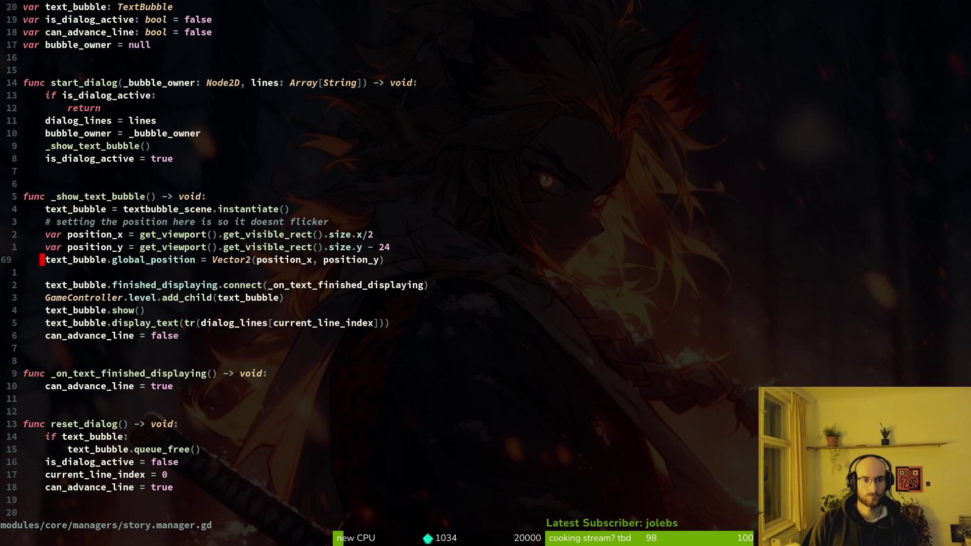
{"action": "key", "text": "ctrl+d"}
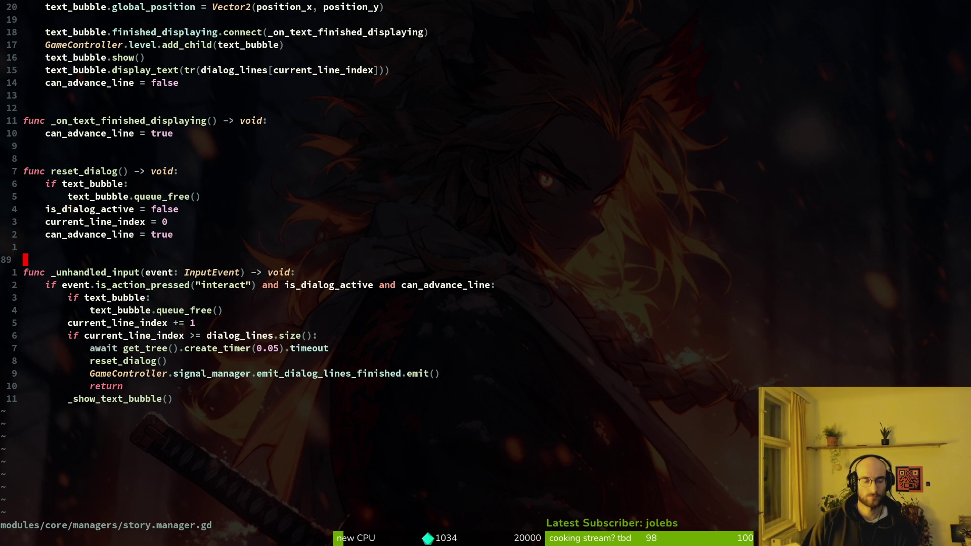
{"action": "key", "text": "ctrl+u"}
{"action": "key", "text": "ctrl+u"}
{"action": "key", "text": "ctrl+u"}
{"action": "type", "text": "disabled_slas"}
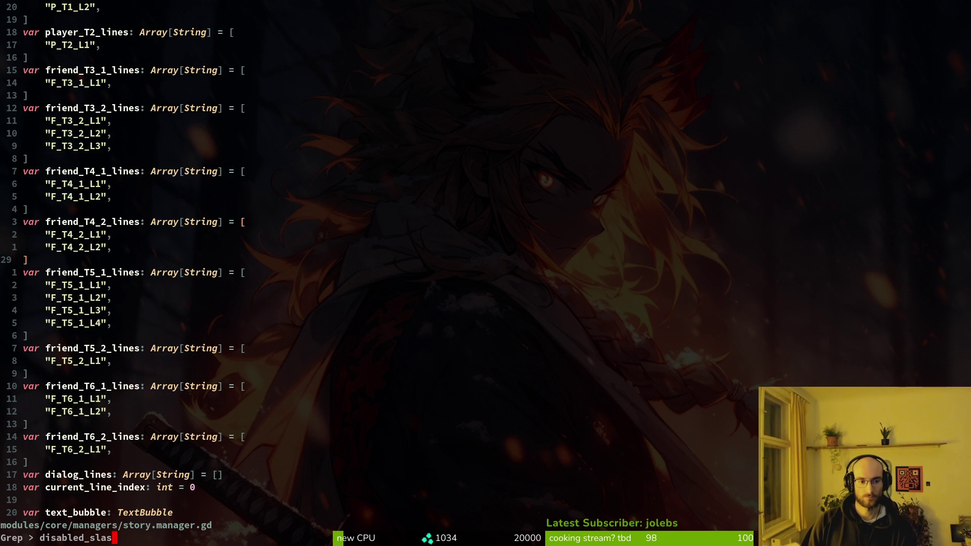
Grep for disabled_slash, previewing the PlayerManager and input_component matches, and open tutorial_1.gd there
{"action": "key", "text": "Return"}
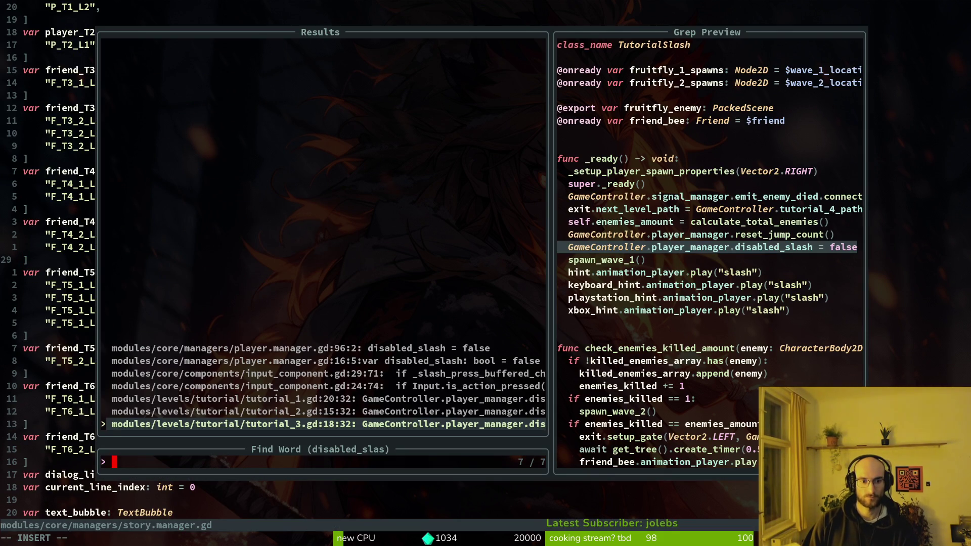
{"action": "key", "text": "Up"}
{"action": "key", "text": "Up"}
{"action": "key", "text": "Up"}
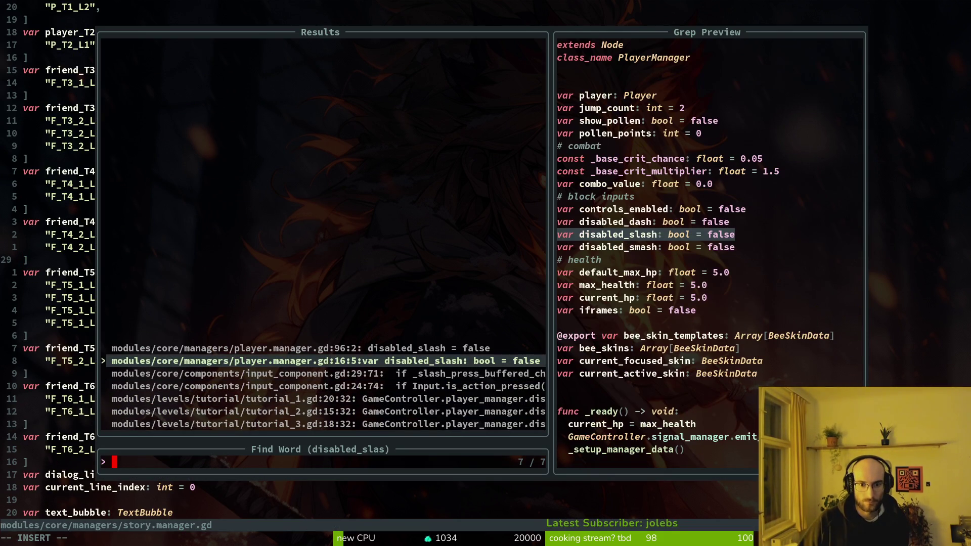
{"action": "key", "text": "Up"}
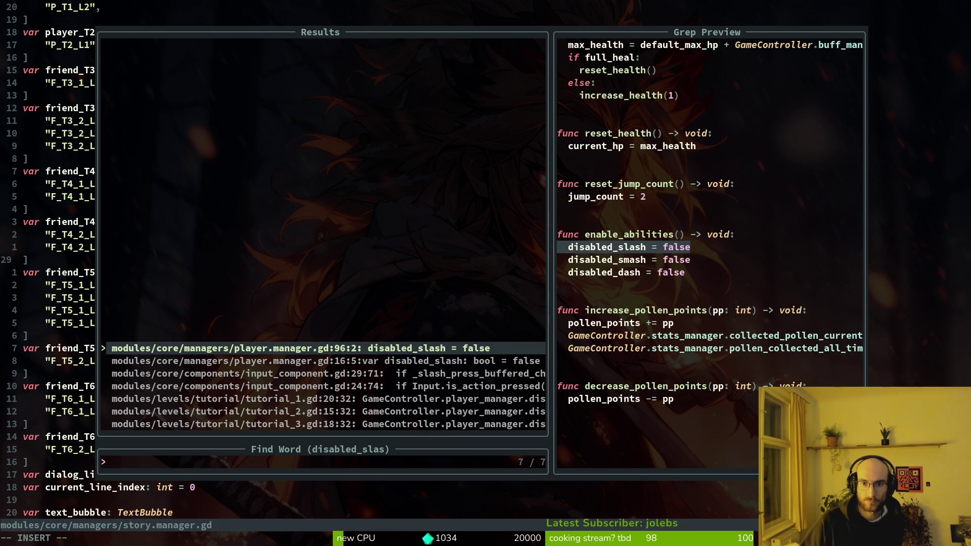
{"action": "key", "text": "Down"}
{"action": "key", "text": "Down"}
{"action": "key", "text": "Down"}
{"action": "key", "text": "Up"}
{"action": "key", "text": "Up"}
{"action": "key", "text": "Up"}
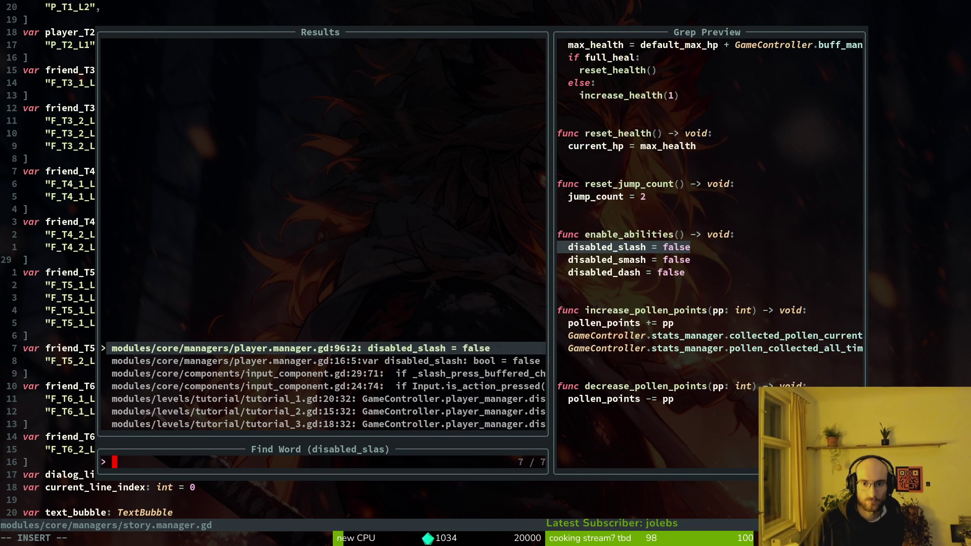
{"action": "key", "text": "Down"}
{"action": "key", "text": "Down"}
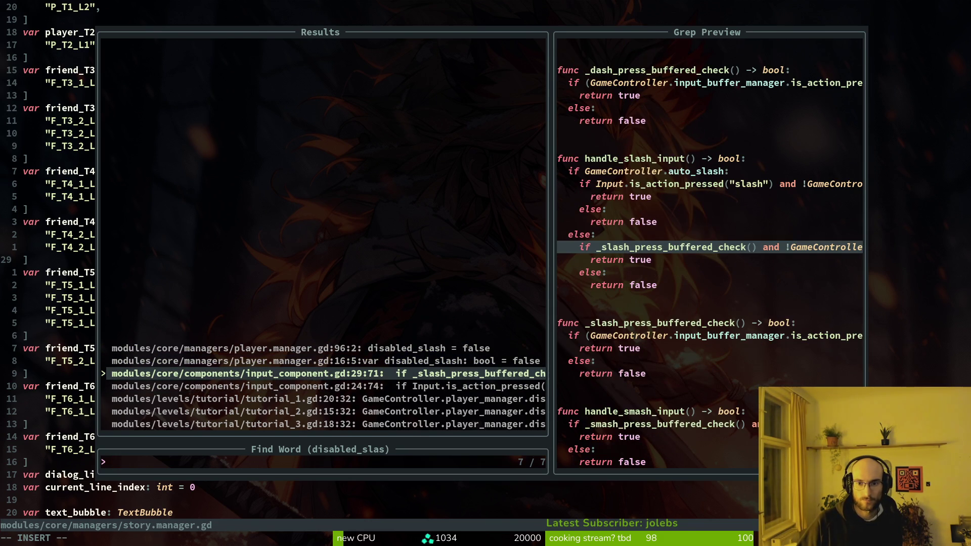
{"action": "key", "text": "Down"}
{"action": "key", "text": "Down"}
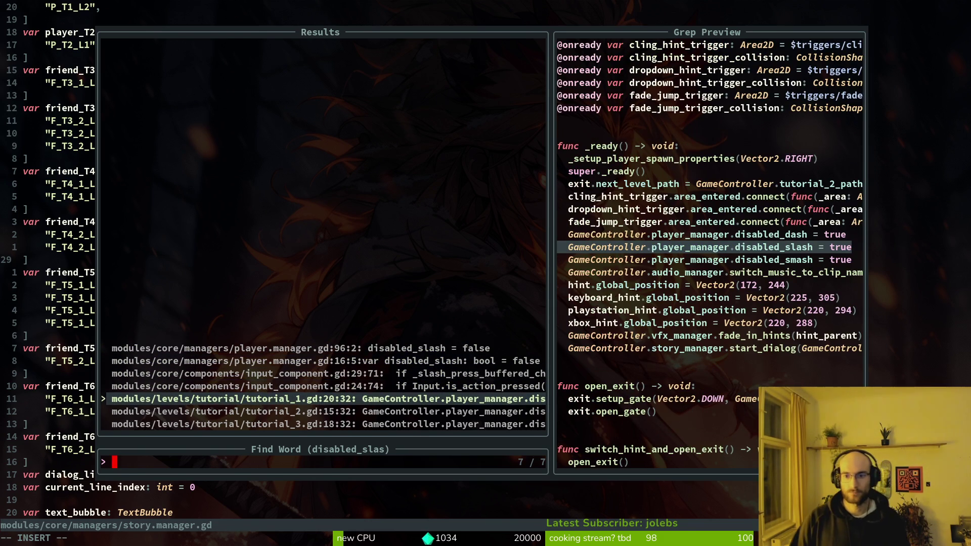
{"action": "key", "text": "Return"}
Reopen the disabled_slash results to review the tutorial_2 and tutorial_3 matches, then launch the game
{"action": "key", "text": "space"}
{"action": "key", "text": "f"}
{"action": "key", "text": "w"}
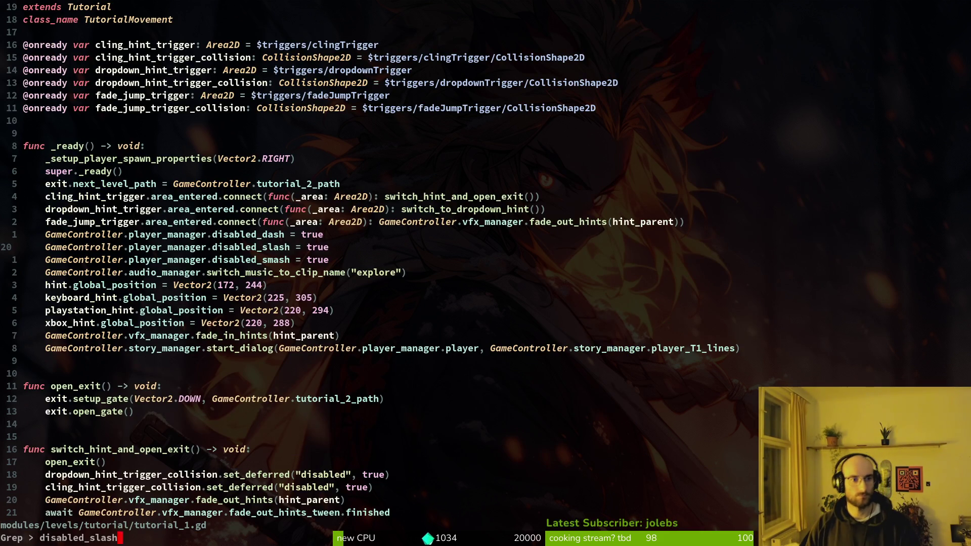
{"action": "key", "text": "Up"}
{"action": "key", "text": "Up"}
{"action": "key", "text": "Up"}
{"action": "key", "text": "Up"}
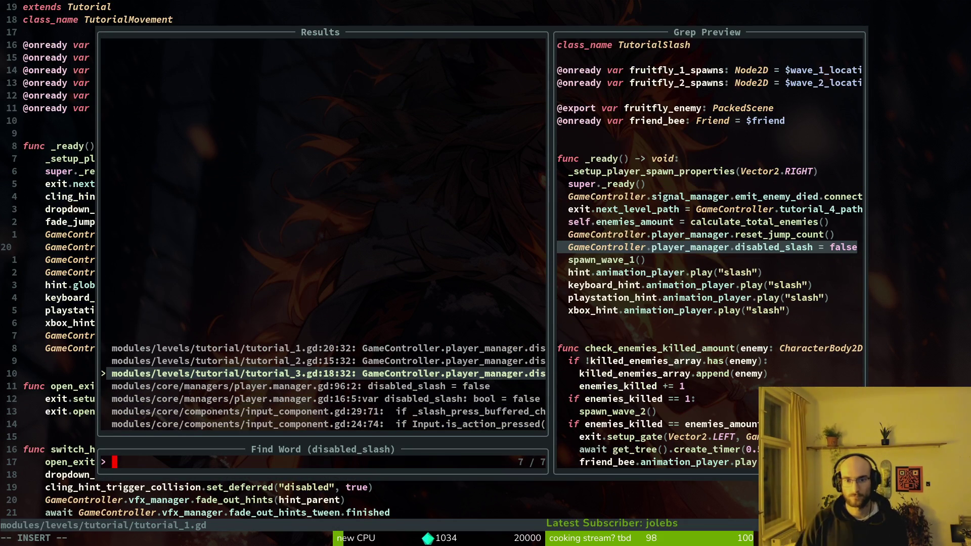
{"action": "key", "text": "Up"}
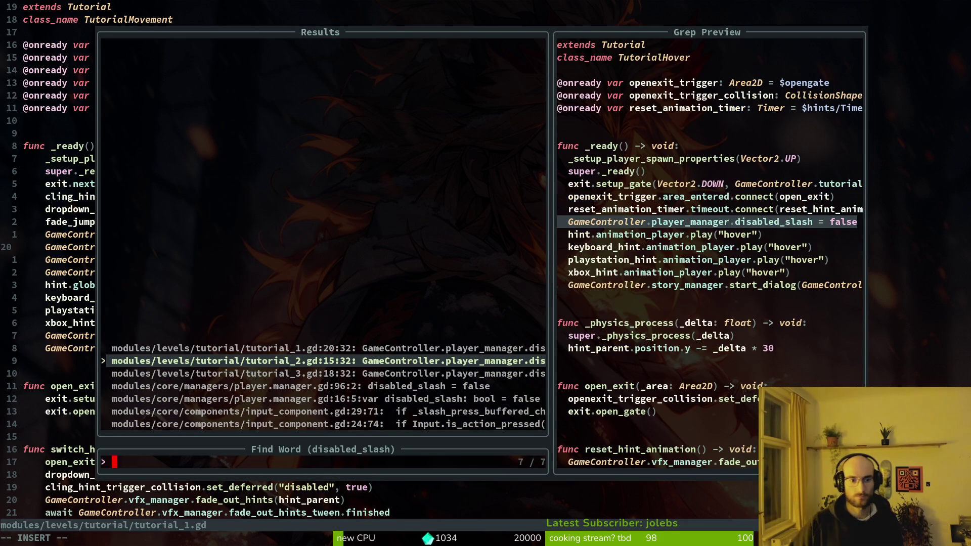
{"action": "key", "text": "Up"}
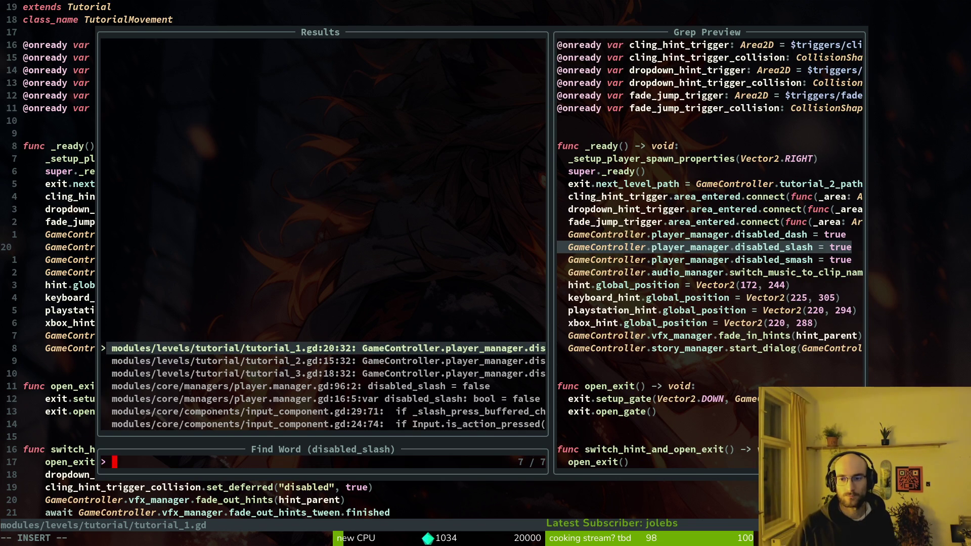
{"action": "key", "text": "Down"}
{"action": "key", "text": "Up"}
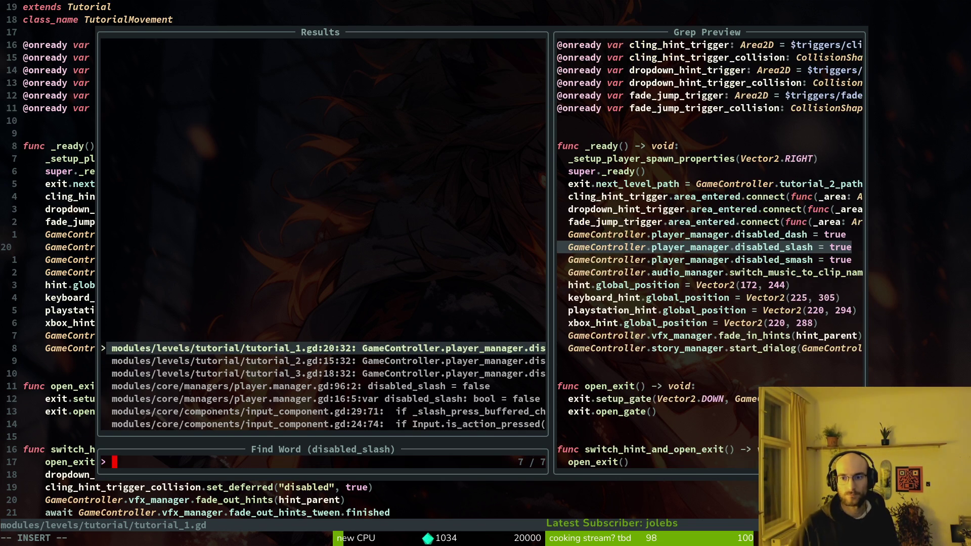
{"action": "key", "text": "Up"}
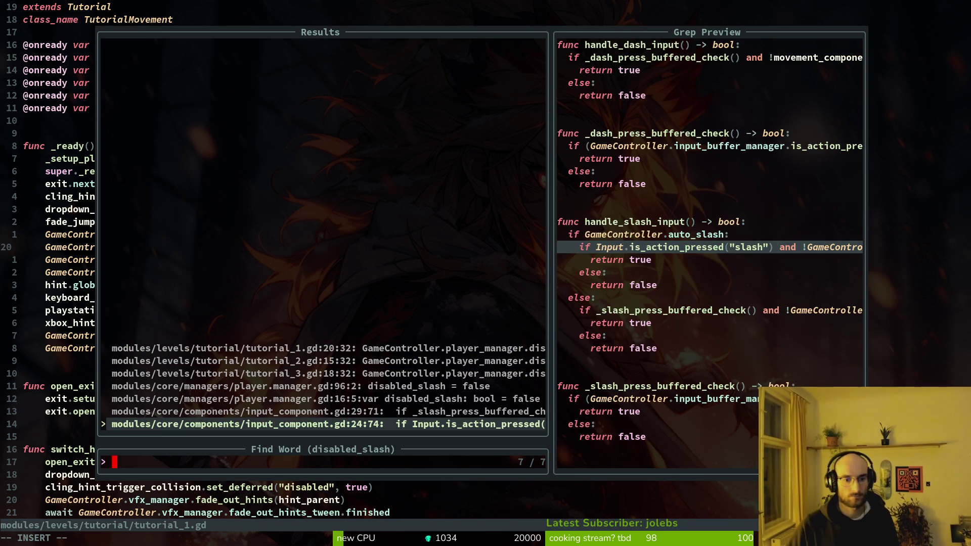
{"action": "key", "text": "Escape"}
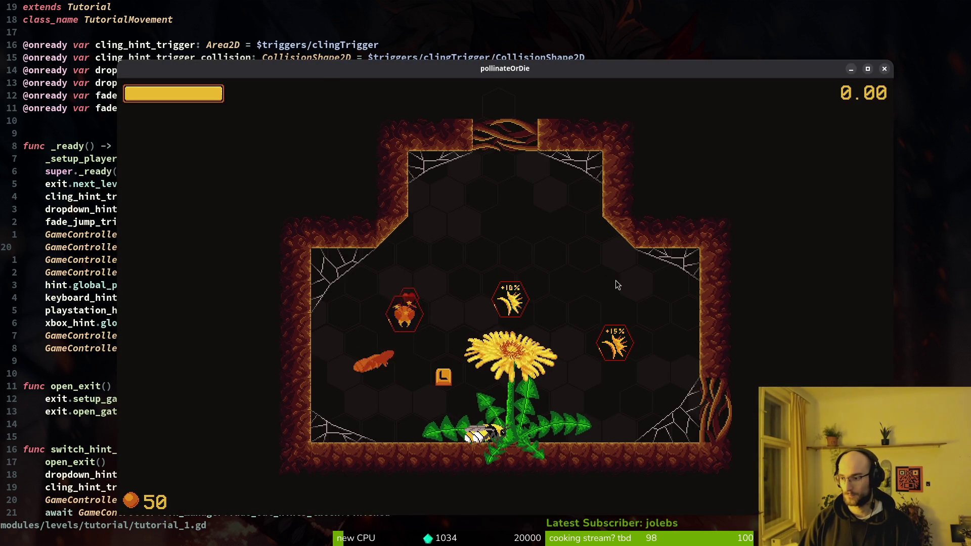
{"action": "key", "text": "Escape"}
Run the game with F5, start a new game and fly the bee through the first tutorial rooms
{"action": "key", "text": "F5"}
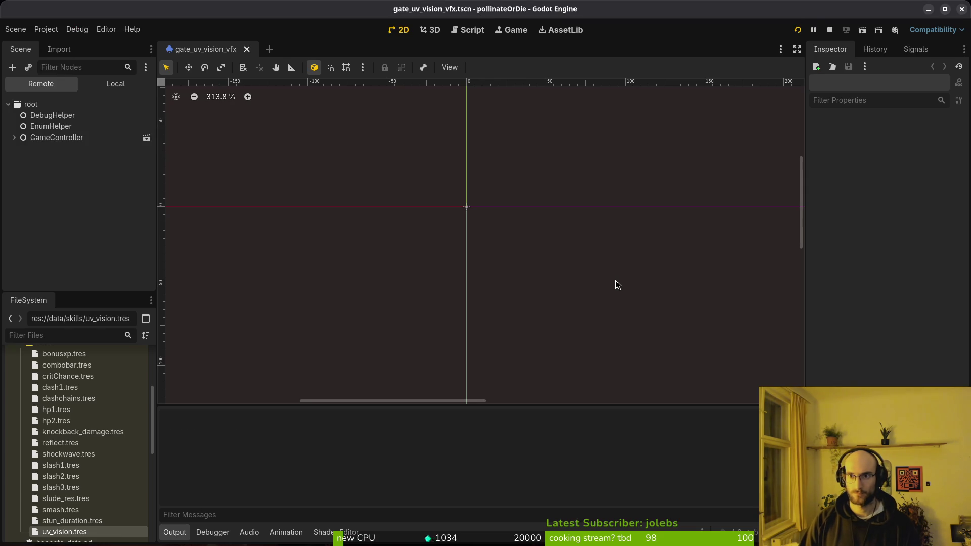
{"action": "key", "text": "Return"}
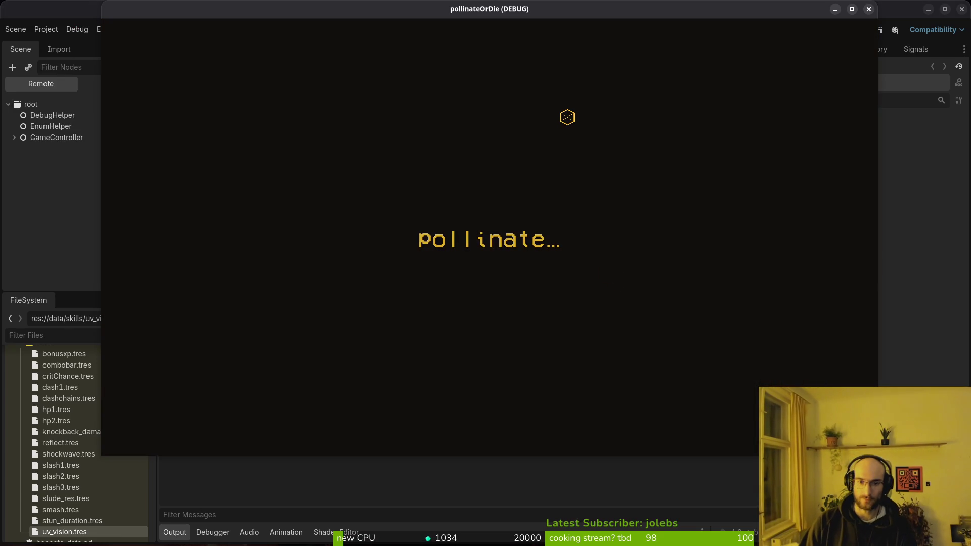
{"action": "key", "text": "space"}
{"action": "key", "text": "space"}
{"action": "key", "text": "space"}
{"action": "key", "text": "space"}
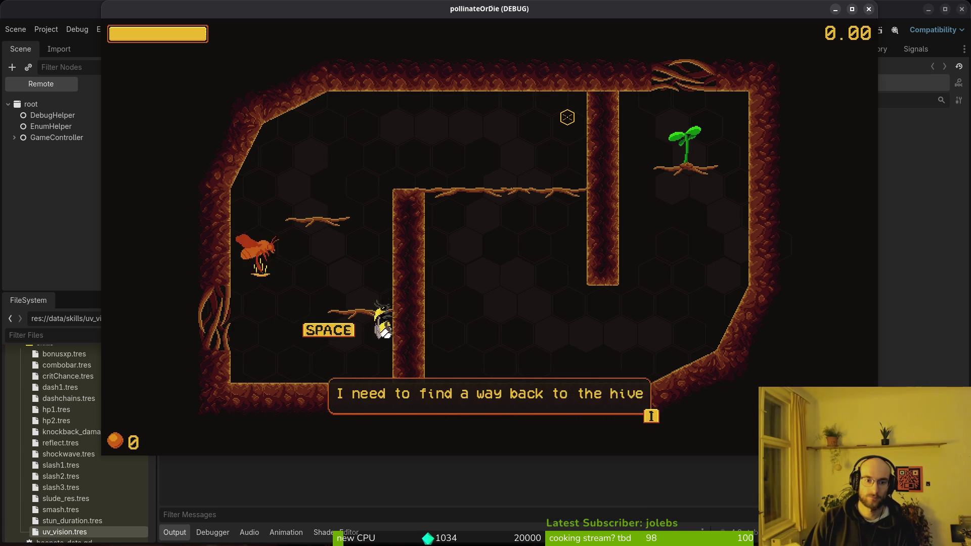
{"action": "key", "text": "Right"}
{"action": "key", "text": "Down"}
{"action": "key", "text": "space"}
{"action": "key", "text": "space"}
{"action": "key", "text": "space"}
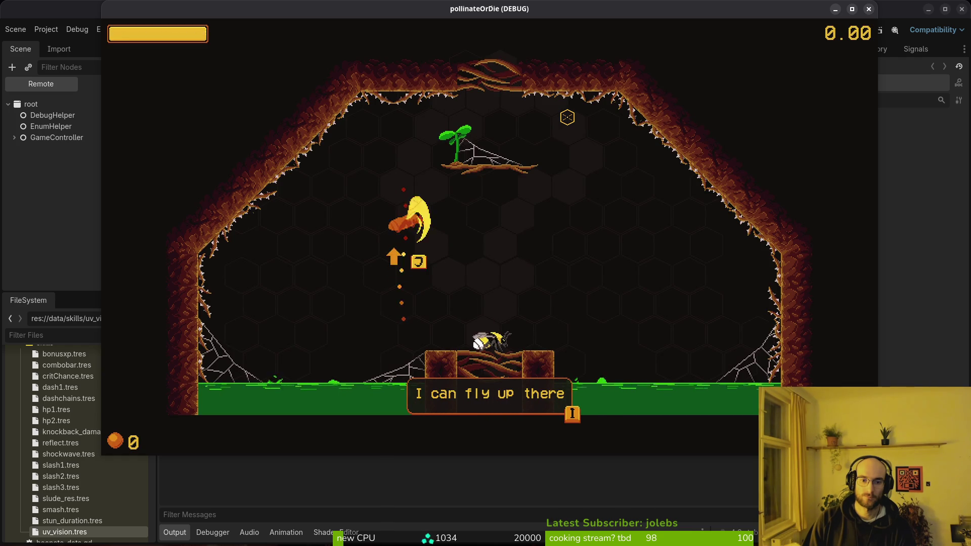
{"action": "key", "text": "space"}
{"action": "key", "text": "space"}
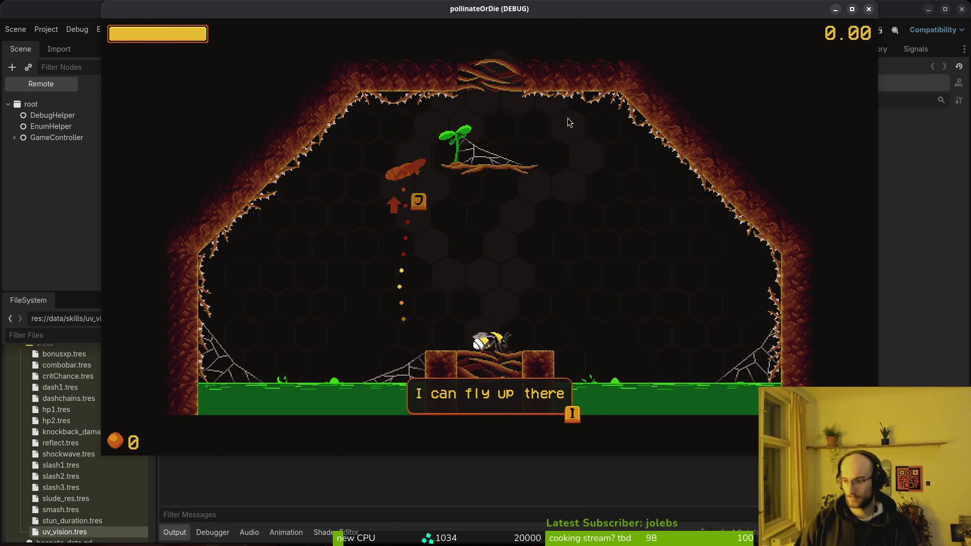
Find and open tutorial_2.gd in Neovim and line-select its disabled_slash line
{"action": "key", "text": "alt+Tab"}
{"action": "type", "text": "tut"}
{"action": "key", "text": "Return"}
{"action": "key", "text": "j"}
{"action": "key", "text": "j"}
{"action": "key", "text": "j"}
{"action": "key", "text": "shift+v"}
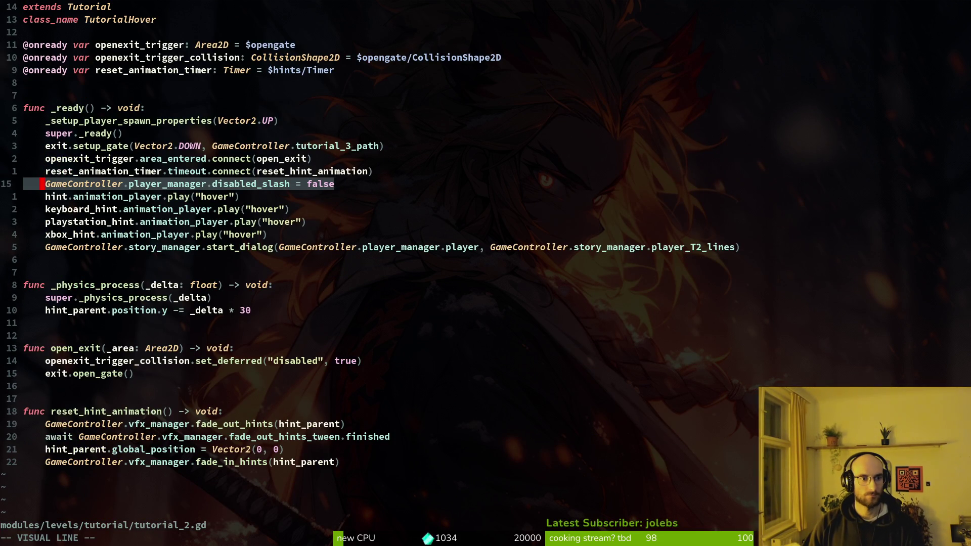
Find modules/core/components/input_component.gd with the 'incom' file search and open it
{"action": "key", "text": "Escape"}
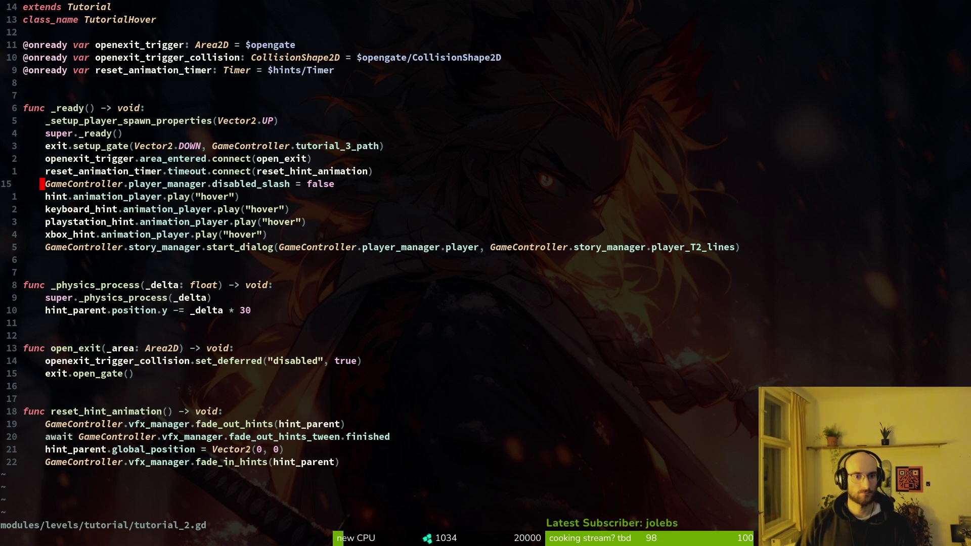
{"action": "key", "text": "j"}
{"action": "key", "text": "j"}
{"action": "key", "text": "j"}
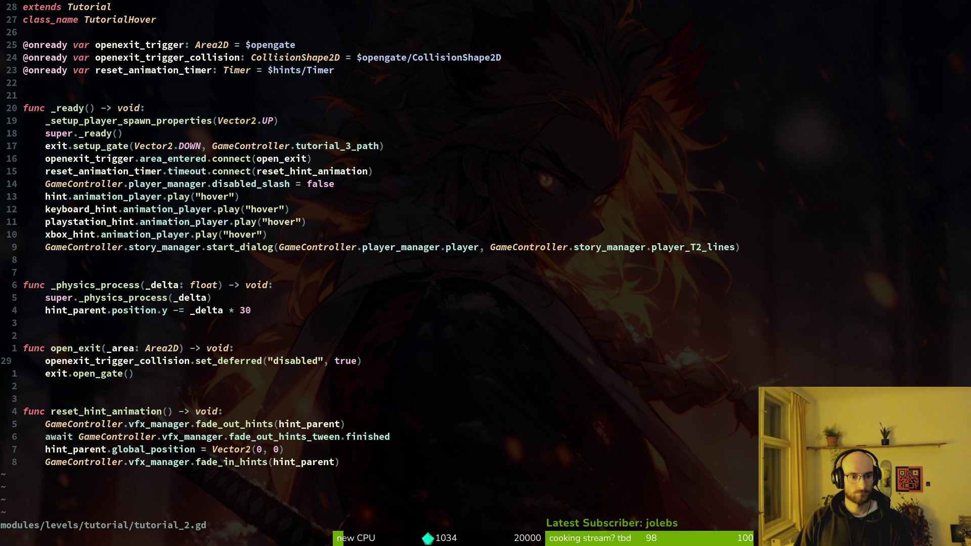
{"action": "key", "text": "space"}
{"action": "key", "text": "f"}
{"action": "key", "text": "f"}
{"action": "type", "text": "slas"}
{"action": "key", "text": "BackSpace"}
{"action": "key", "text": "BackSpace"}
{"action": "key", "text": "BackSpace"}
{"action": "type", "text": "incom"}
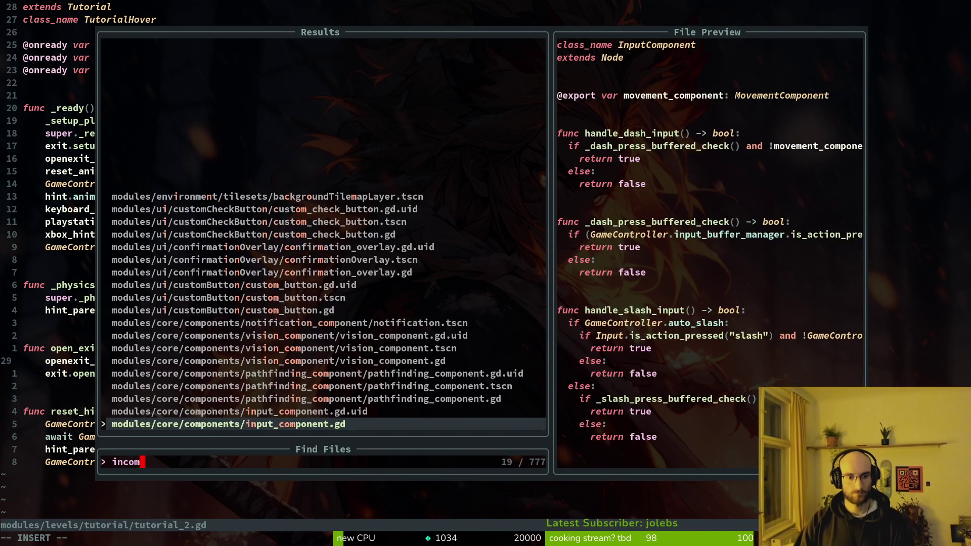
{"action": "key", "text": "Return"}
{"action": "key", "text": "j"}
{"action": "key", "text": "j"}
{"action": "key", "text": "j"}
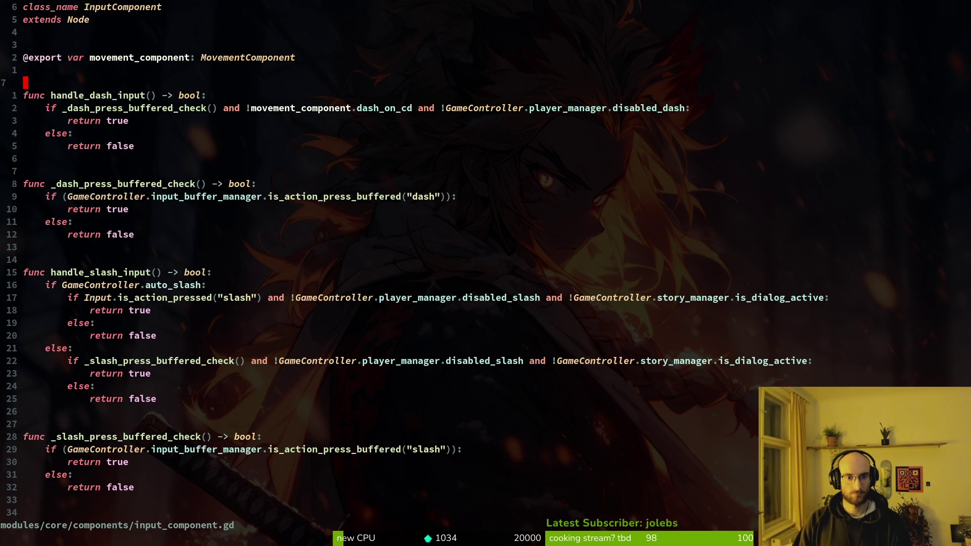
Go to the auto_slash branch of handle_slash_input, undoing a first attempt at deleting the condition
{"action": "key", "text": "j"}
{"action": "key", "text": "5"}
{"action": "key", "text": "j"}
{"action": "key", "text": "9"}
{"action": "key", "text": "j"}
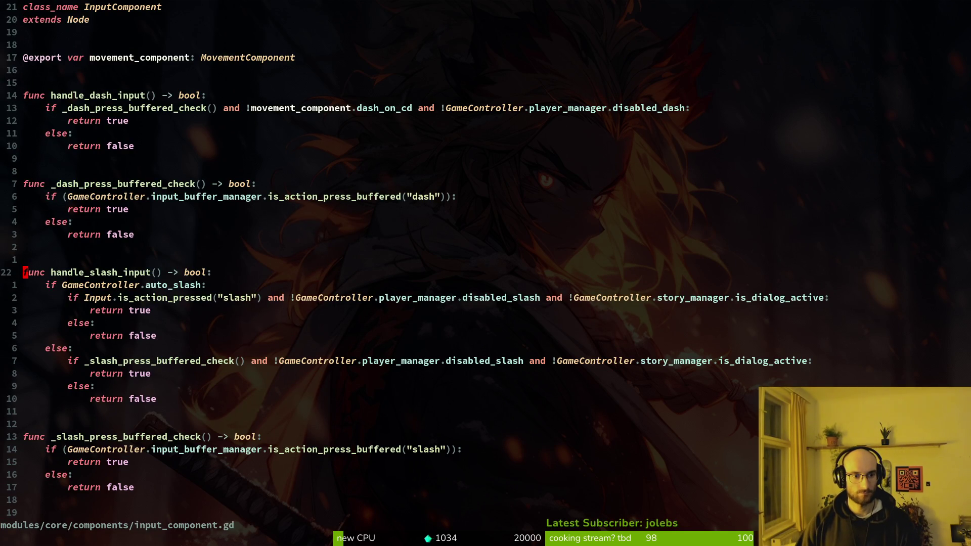
{"action": "key", "text": "j"}
{"action": "key", "text": "j"}
{"action": "key", "text": "A"}
{"action": "key", "text": "ctrl+w"}
{"action": "key", "text": "ctrl+w"}
{"action": "key", "text": "BackSpace"}
{"action": "key", "text": "BackSpace"}
{"action": "key", "text": "BackSpace"}
{"action": "key", "text": "Escape"}
{"action": "key", "text": "u"}
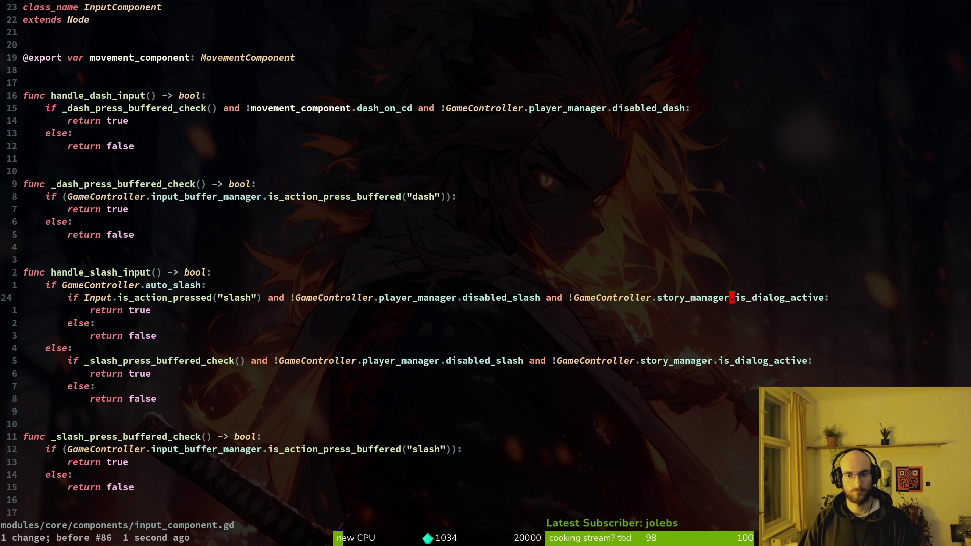
Delete ' and !GameController.story_manager.is_dialog_active' from the auto-slash condition and save with :w
{"action": "key", "text": "v"}
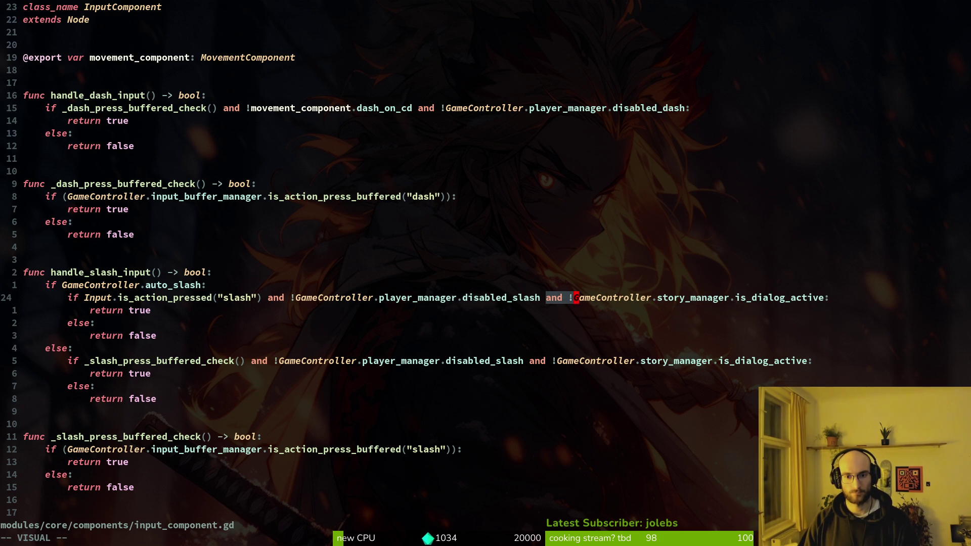
{"action": "key", "text": "w"}
{"action": "key", "text": "w"}
{"action": "key", "text": "w"}
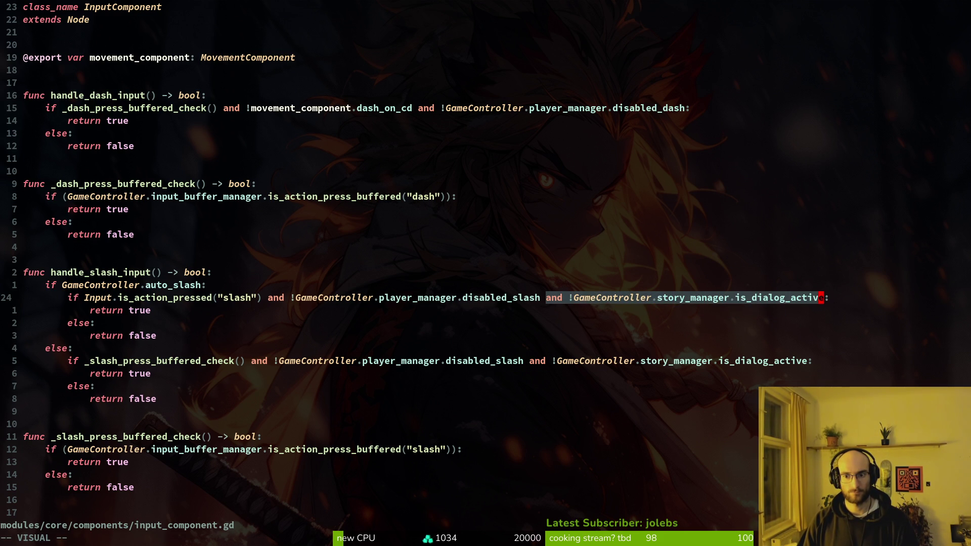
{"action": "type", "text": "d:w"}
{"action": "key", "text": "Return"}
{"action": "key", "text": "k"}
{"action": "key", "text": "k"}
{"action": "key", "text": "k"}
Yank the seven-line _slash_press_buffered_check function and paste a copy further down
{"action": "key", "text": "V"}
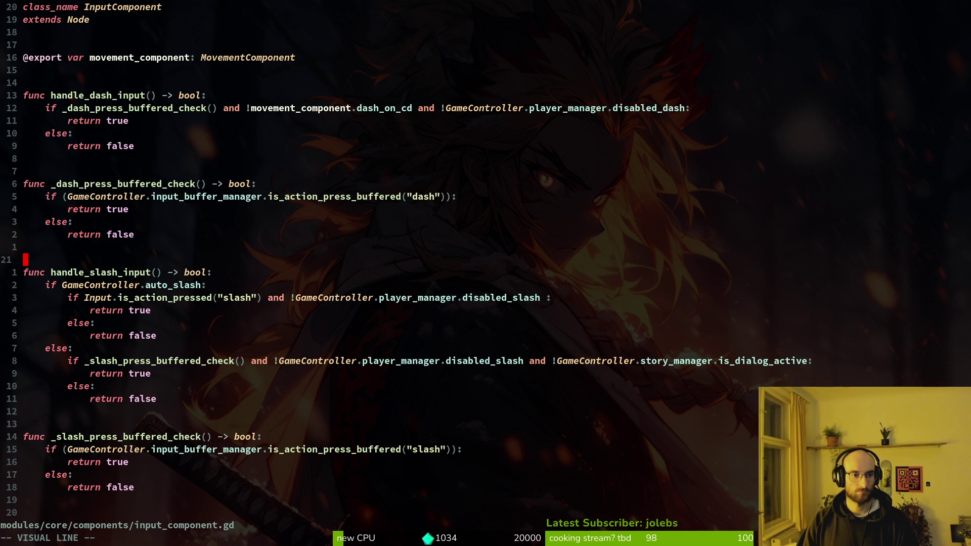
{"action": "key", "text": "j"}
{"action": "key", "text": "j"}
{"action": "key", "text": "j"}
{"action": "key", "text": "Escape"}
{"action": "key", "text": "j"}
{"action": "key", "text": "j"}
{"action": "key", "text": "j"}
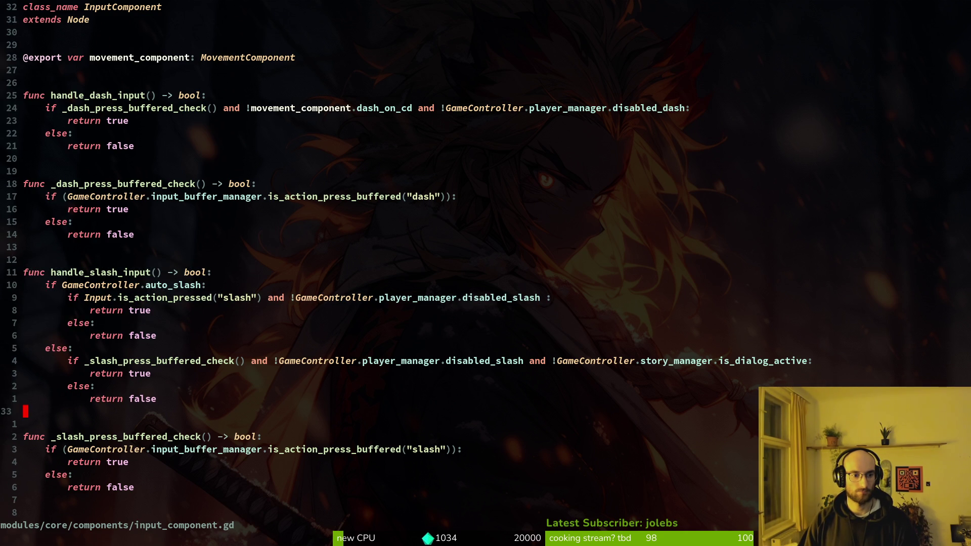
{"action": "key", "text": "j"}
{"action": "key", "text": "V"}
{"action": "key", "text": "j"}
{"action": "key", "text": "j"}
{"action": "key", "text": "j"}
{"action": "key", "text": "y"}
{"action": "key", "text": "j"}
{"action": "key", "text": "j"}
{"action": "key", "text": "j"}
{"action": "key", "text": "j"}
{"action": "key", "text": "j"}
{"action": "key", "text": "j"}
{"action": "key", "text": "j"}
{"action": "key", "text": "p"}
{"action": "key", "text": "k"}
{"action": "type", "text": "j"}
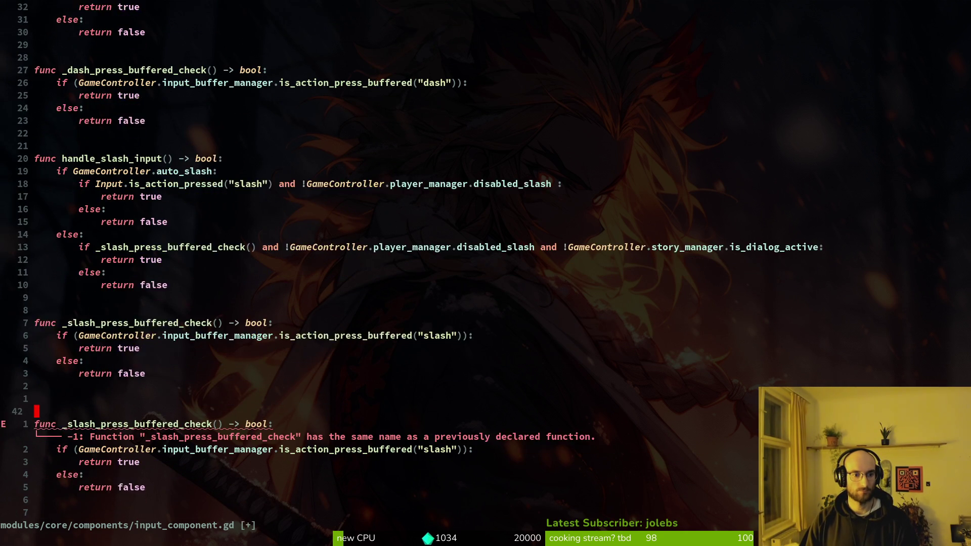
{"action": "type", "text": "jwcw_"}
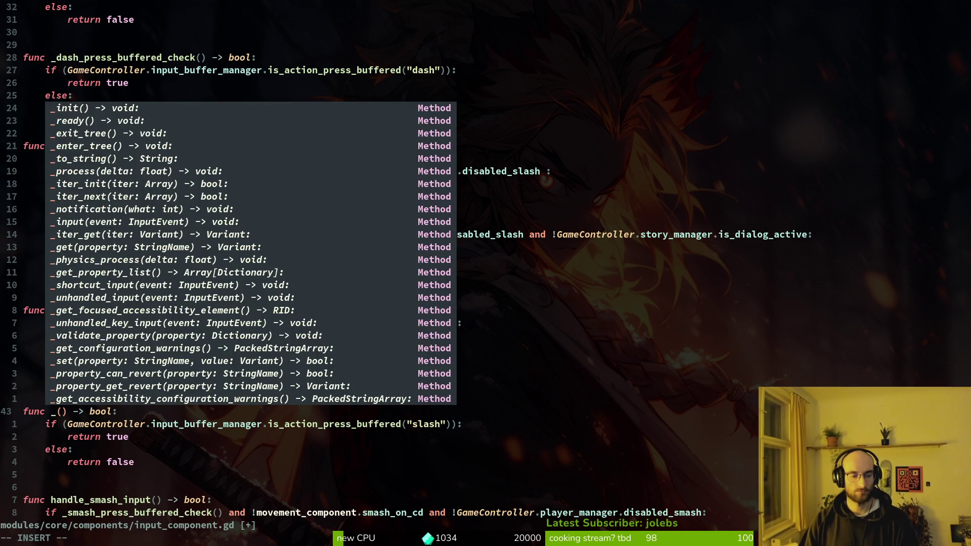
Rename the copy to handle_special_input, make it check the "special" action, and save
{"action": "key", "text": "BackSpace"}
{"action": "type", "text": "handle_"}
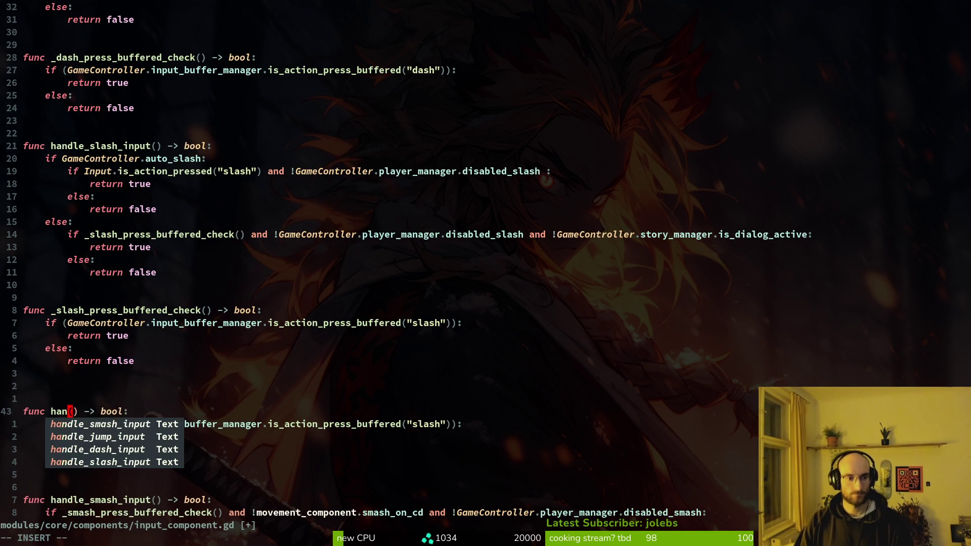
{"action": "type", "text": "speic"}
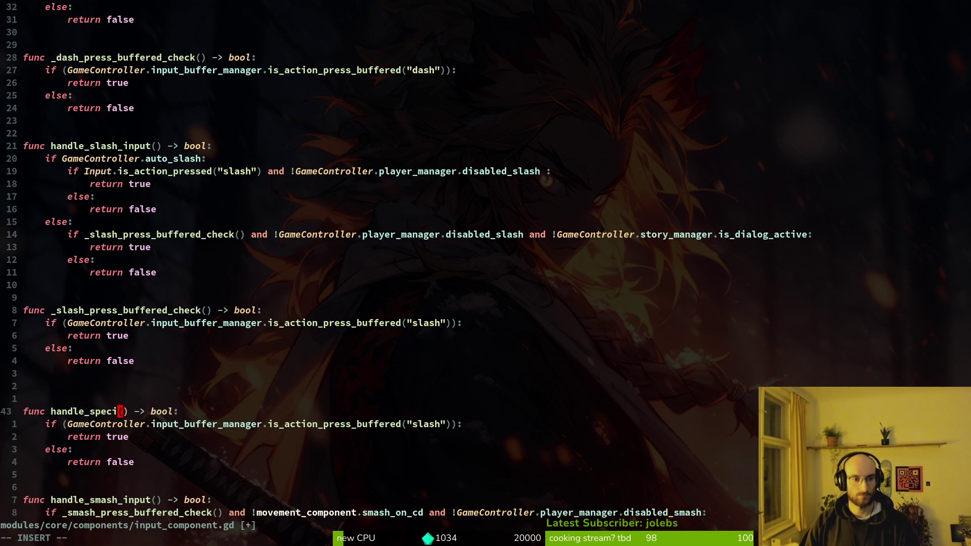
{"action": "type", "text": "j"}
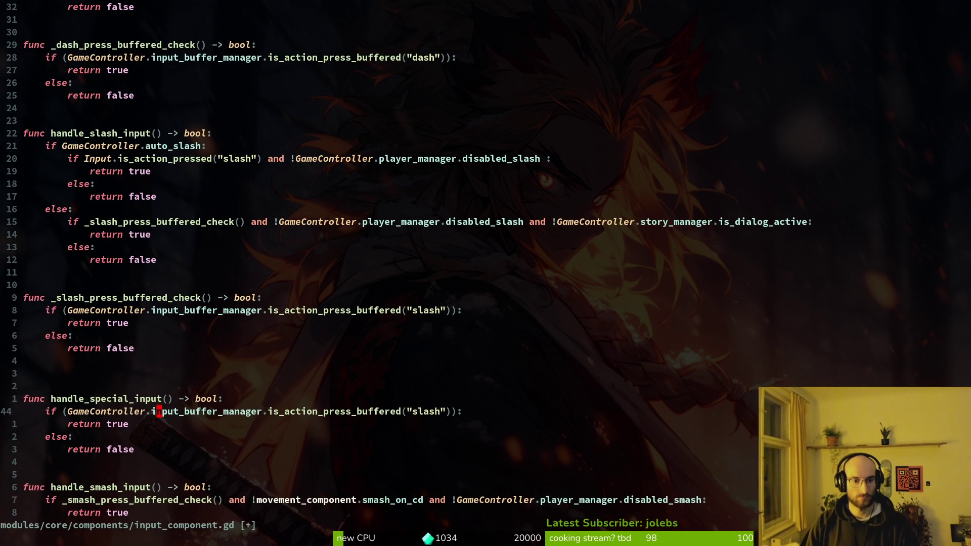
{"action": "key", "text": "super+v"}
{"action": "key", "text": "Up"}
{"action": "key", "text": "Down"}
{"action": "key", "text": "Down"}
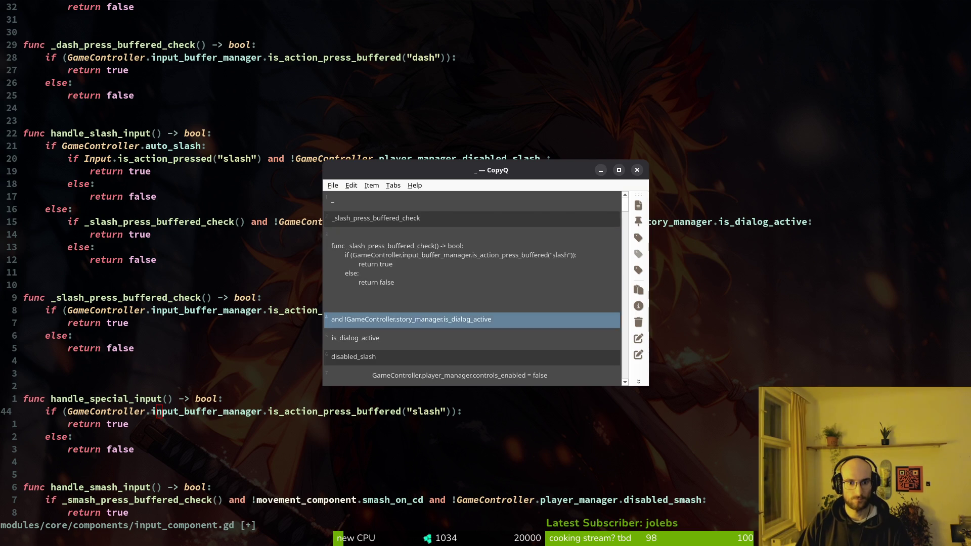
{"action": "key", "text": "Escape"}
{"action": "key", "text": "p"}
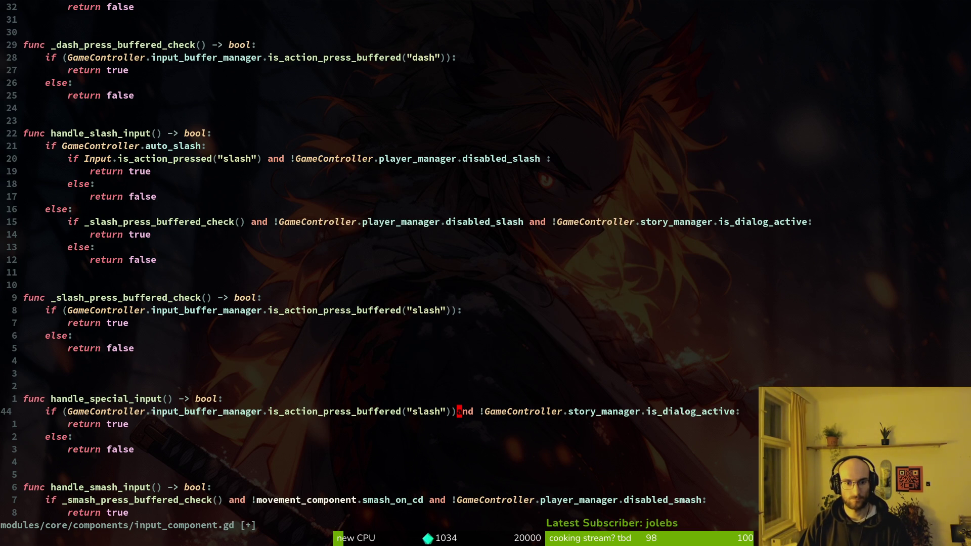
{"action": "type", "text": "i "}
{"action": "type", "text": "ci"}
{"action": "key", "text": "quotedbl"}
{"action": "type", "text": "special"}
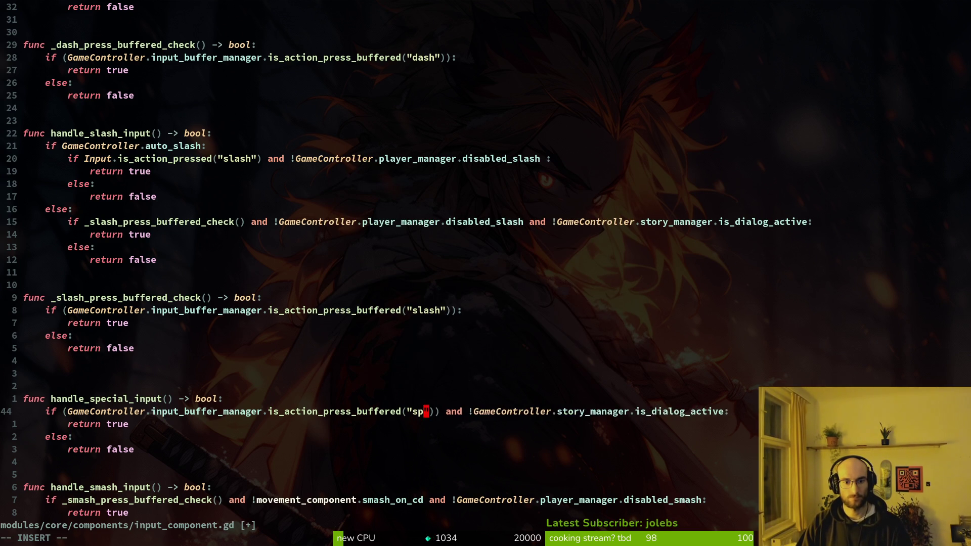
{"action": "key", "text": "Escape"}
{"action": "type", "text": ":w"}
{"action": "key", "text": "Return"}
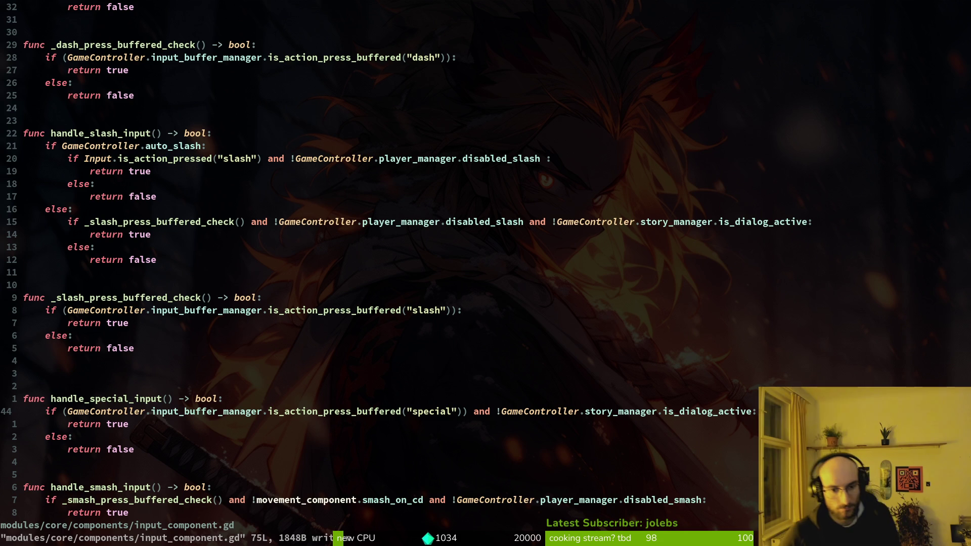
Delete the is_dialog_active clause from the buffered slash check on line 29 and save
{"action": "key", "text": "k"}
{"action": "key", "text": "k"}
{"action": "key", "text": "k"}
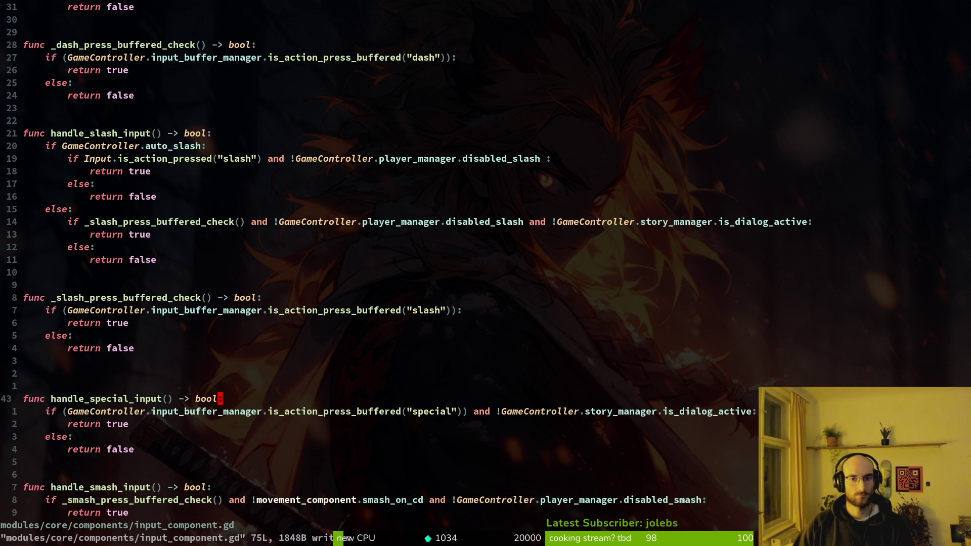
{"action": "left_click", "coordinate": [448, 222]}
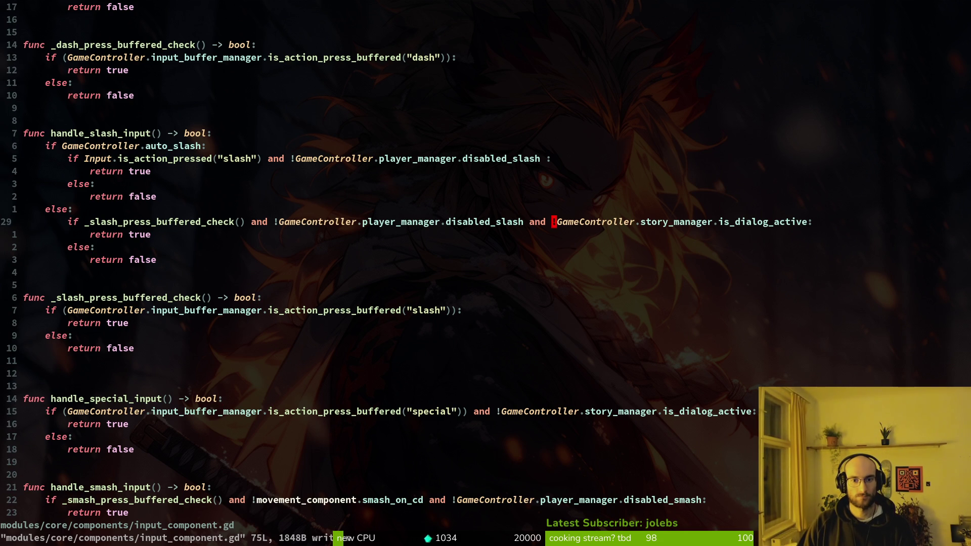
{"action": "key", "text": "v"}
{"action": "key", "text": "e"}
{"action": "key", "text": "e"}
{"action": "key", "text": "e"}
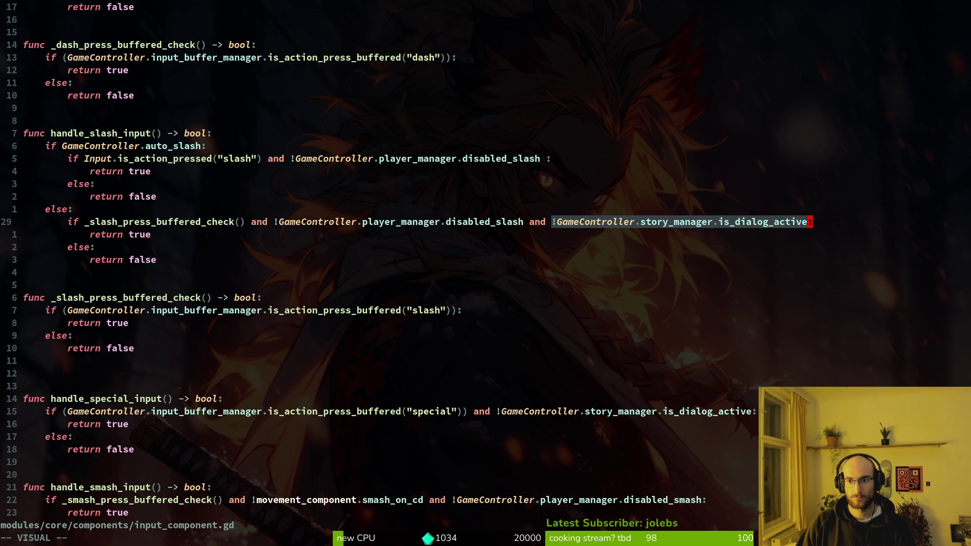
{"action": "key", "text": "d"}
{"action": "key", "text": "i"}
{"action": "key", "text": "BackSpace"}
{"action": "key", "text": "BackSpace"}
{"action": "key", "text": "BackSpace"}
{"action": "key", "text": "Escape"}
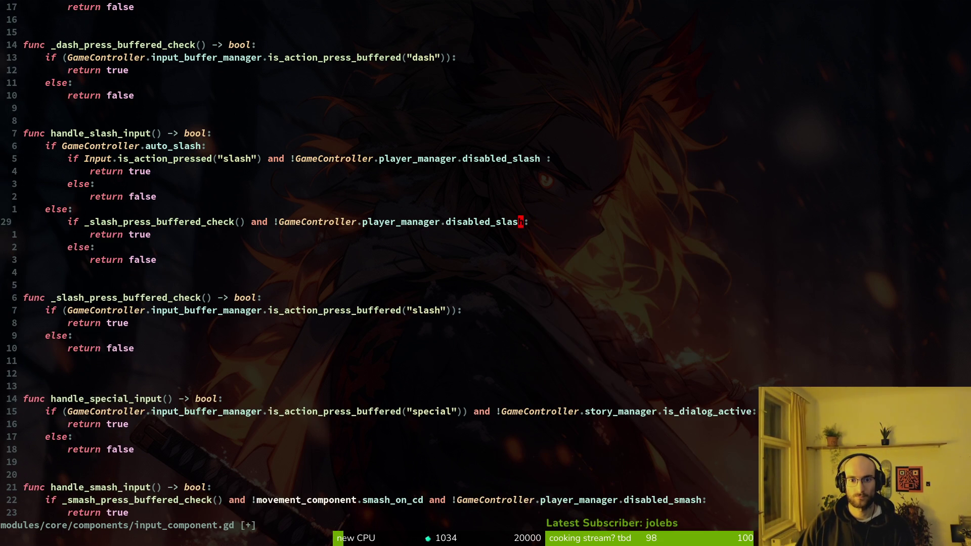
{"action": "type", "text": ":w"}
{"action": "key", "text": "Return"}
{"action": "key", "text": "alt+Tab"}
{"action": "key", "text": "alt+Tab"}
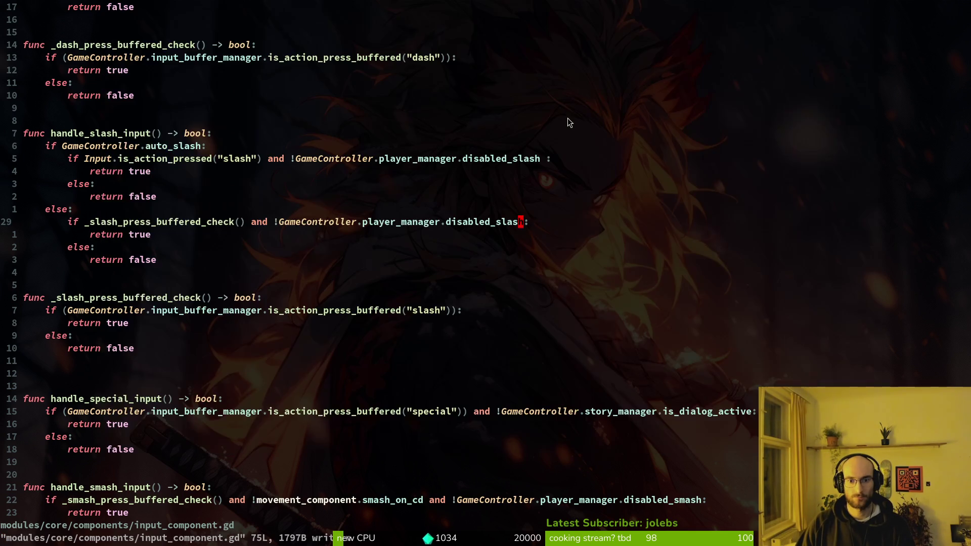
{"action": "key", "text": "alt+Tab"}
Run the game with F5, start a new game, fly the bee onto the upper branch, then stop it
{"action": "key", "text": "F5"}
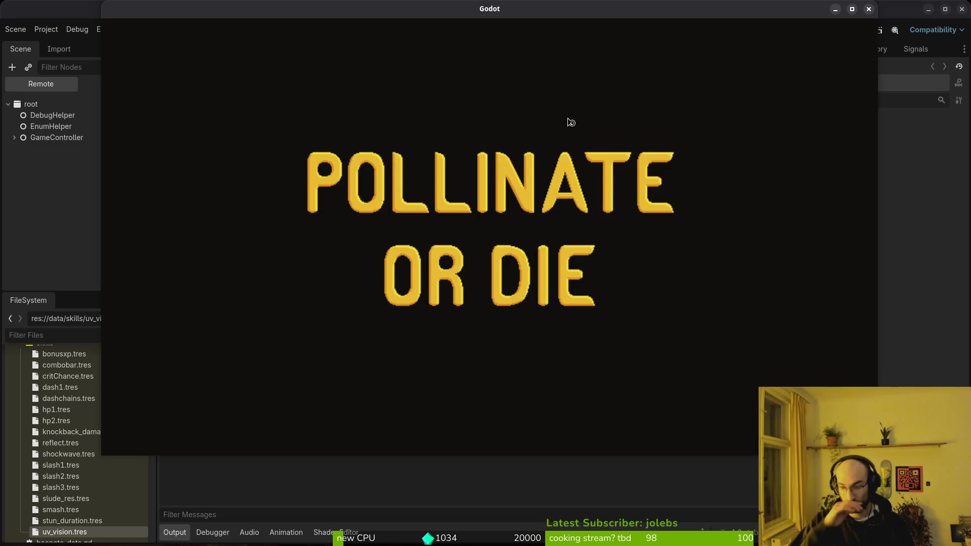
{"action": "key", "text": "Return"}
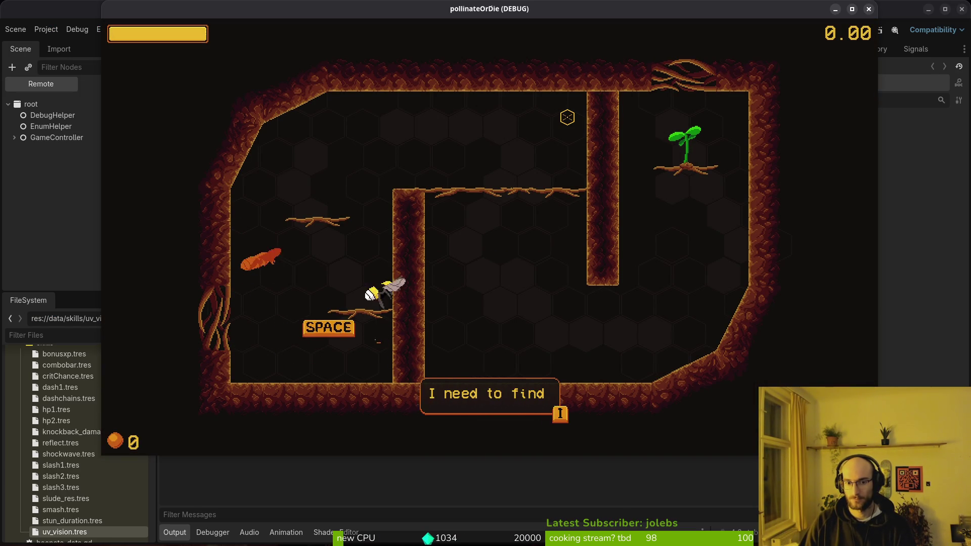
{"action": "key", "text": "space"}
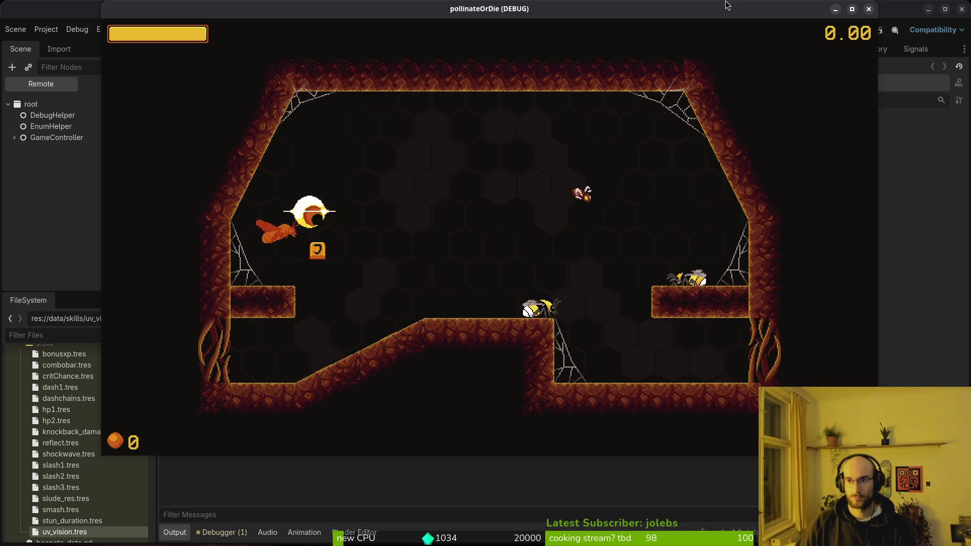
{"action": "left_click", "coordinate": [868, 9]}
{"action": "key", "text": "super+2"}
In tig, stage input_component.gd and view the project.godot diff
{"action": "key", "text": "space"}
{"action": "key", "text": "g"}
{"action": "key", "text": "g"}
{"action": "key", "text": "Down"}
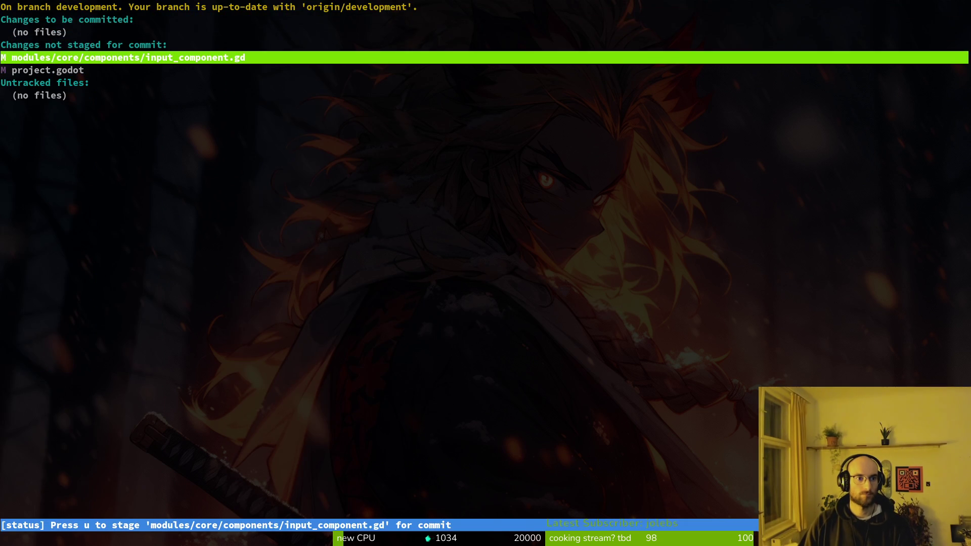
{"action": "key", "text": "u"}
{"action": "key", "text": "Return"}
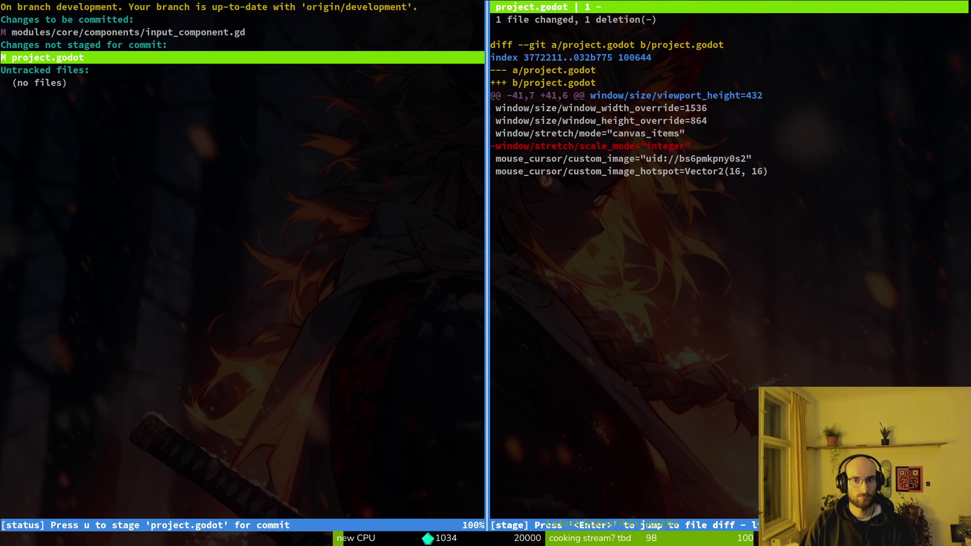
Stage project.godot and commit with the message "removed active dialog check from slash"
{"action": "type", "text": "u"}
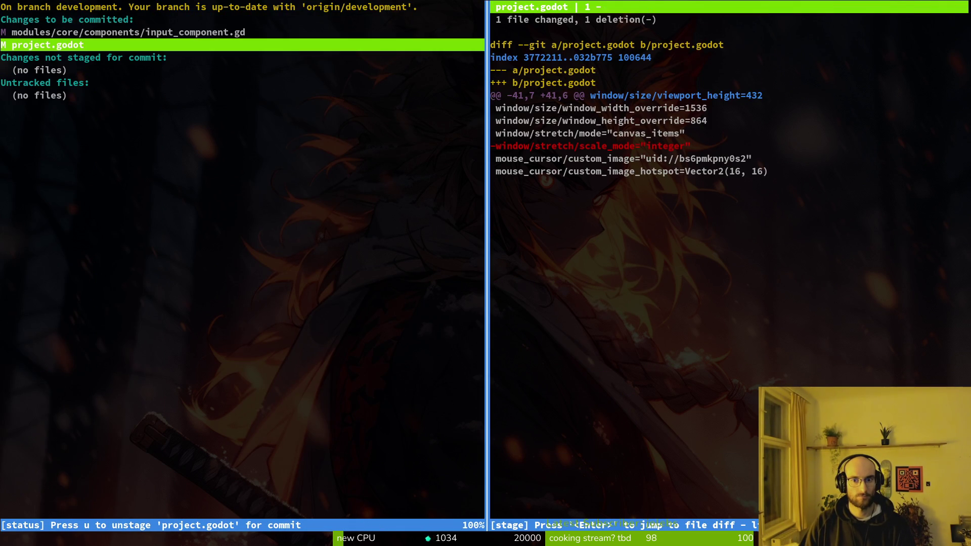
{"action": "type", "text": "Qg"}
{"action": "type", "text": "\""}
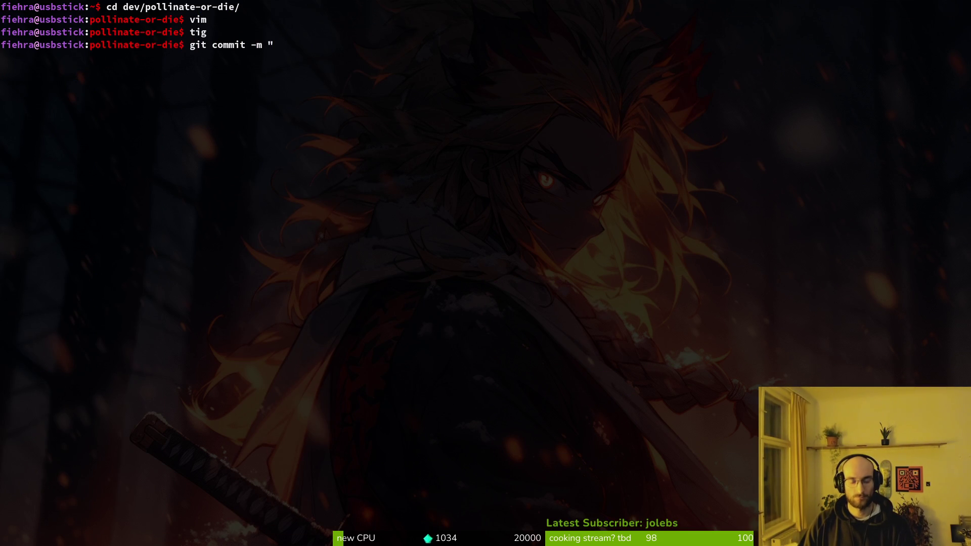
{"action": "type", "text": "ves"}
{"action": "key", "text": "BackSpace"}
{"action": "type", "text": "d "}
{"action": "type", "text": "dialog"}
{"action": "key", "text": "BackSpace"}
{"action": "key", "text": "BackSpace"}
{"action": "key", "text": "BackSpace"}
{"action": "key", "text": "BackSpace"}
{"action": "key", "text": "BackSpace"}
{"action": "type", "text": "active dialog check from slash\""}
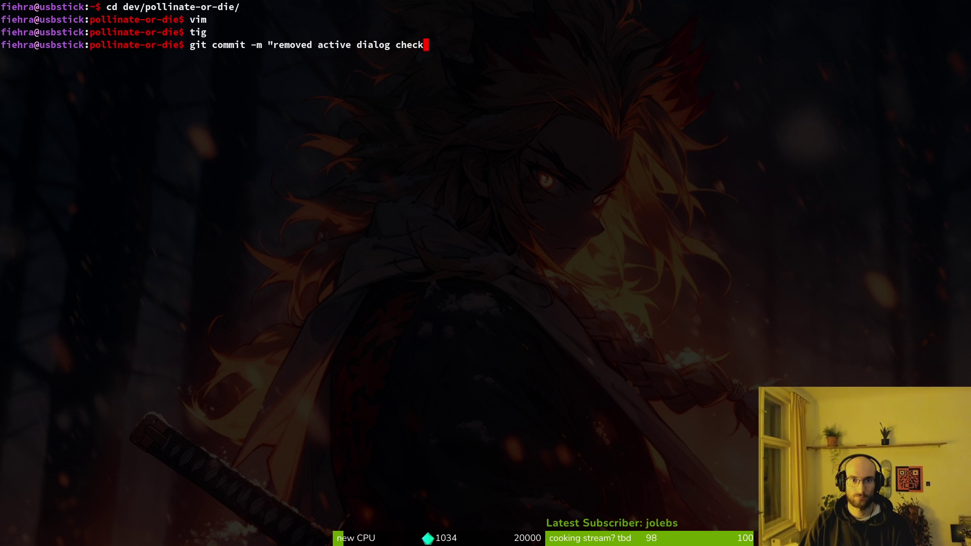
{"action": "key", "text": "Return"}
Push the commit to the development branch with git push, then bring the file manager forward
{"action": "type", "text": "git psh"}
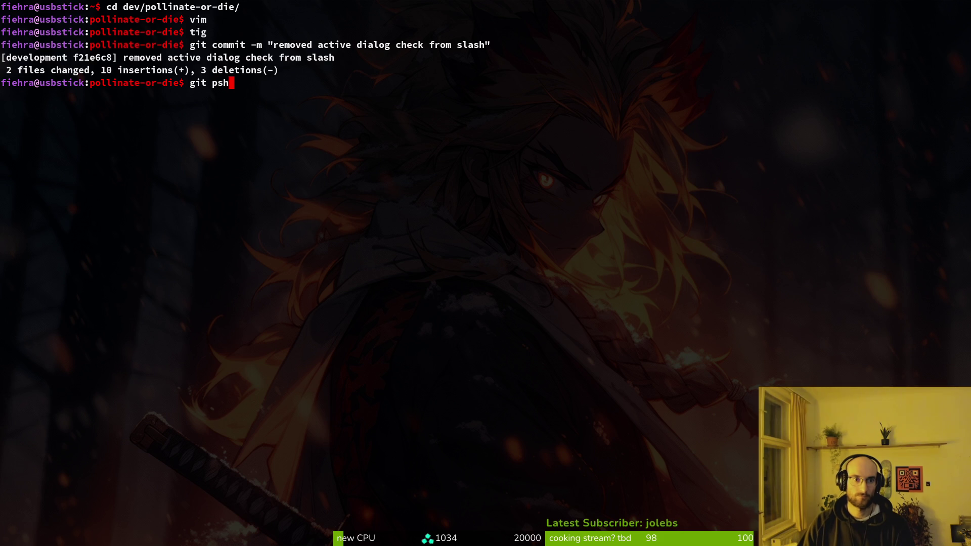
{"action": "key", "text": "Return"}
{"action": "type", "text": "git push"}
{"action": "key", "text": "Return"}
{"action": "key", "text": "alt+Tab"}
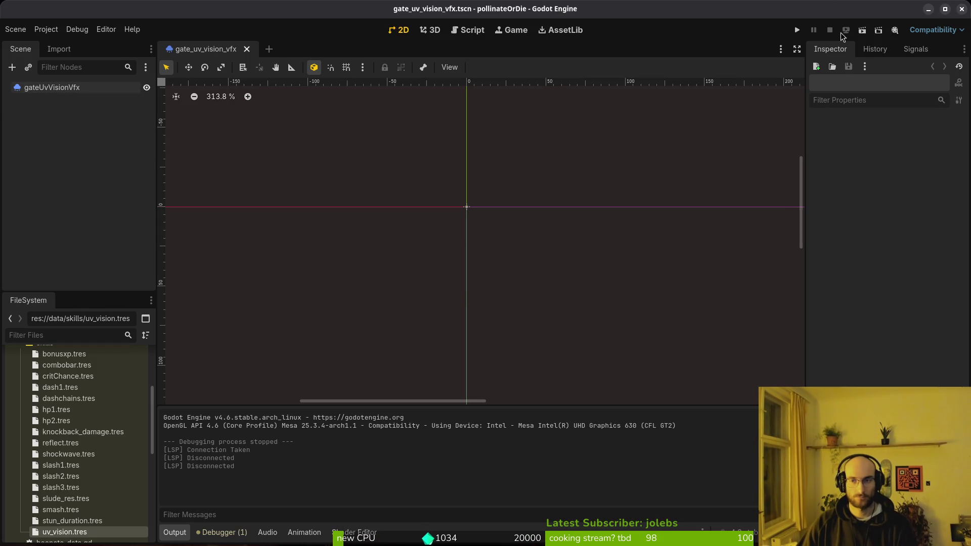
{"action": "key", "text": "super"}
{"action": "left_click", "coordinate": [477, 165]}
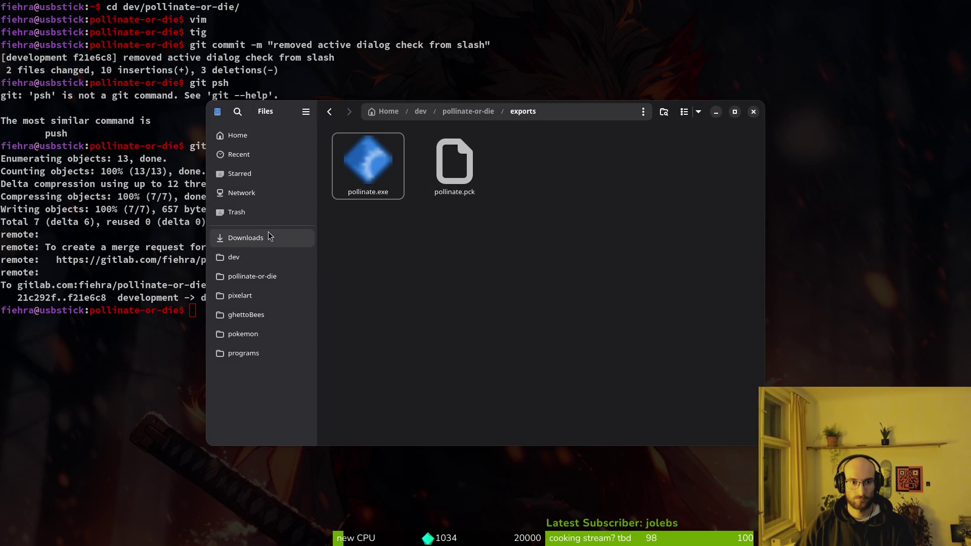
Trash the old exports files and the linux build files in pollinateBuilds
{"action": "key", "text": "ctrl+a"}
{"action": "key", "text": "Delete"}
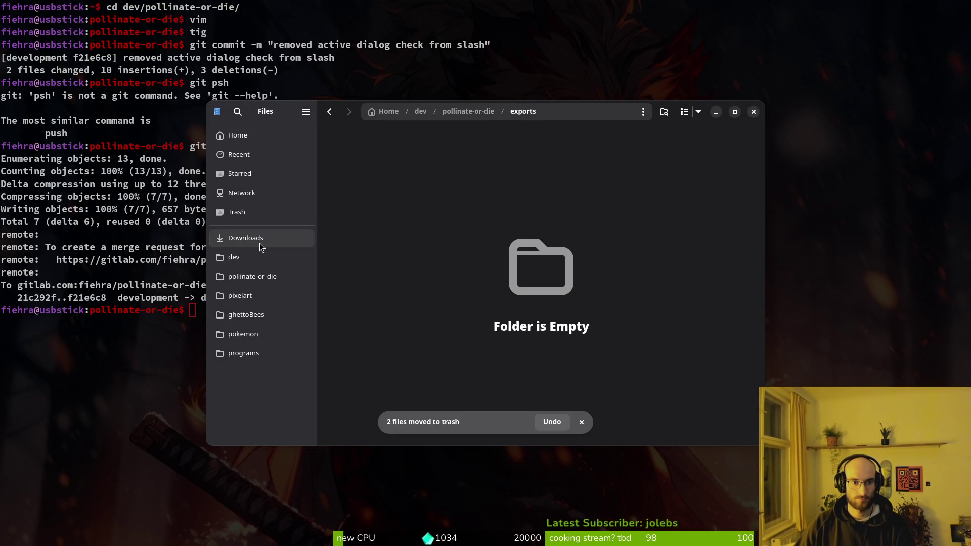
{"action": "left_click", "coordinate": [256, 240]}
{"action": "double_click", "coordinate": [454, 232]}
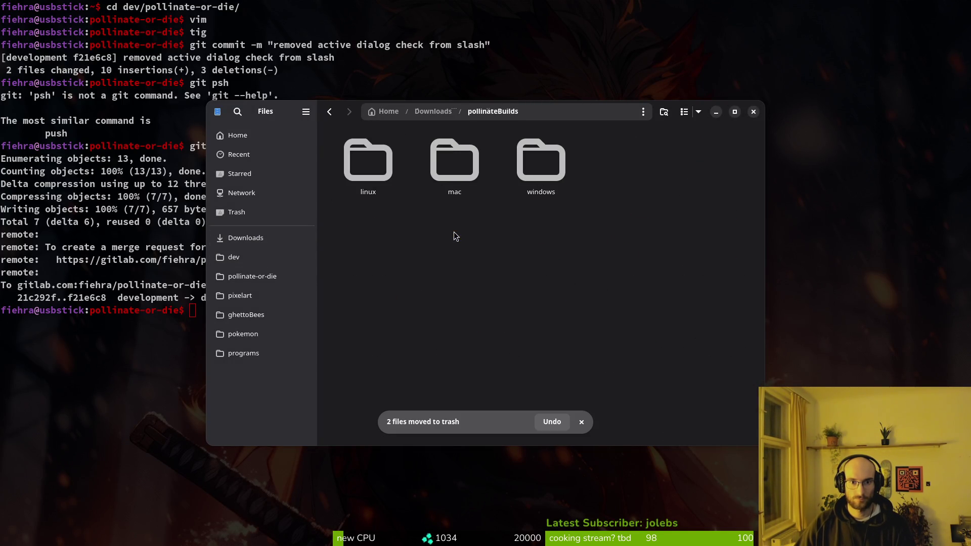
{"action": "double_click", "coordinate": [375, 170]}
{"action": "key", "text": "ctrl+a"}
{"action": "key", "text": "Delete"}
Trash the mac pollinateOrDie.app, then open Godot's user data folder from the Project menu
{"action": "key", "text": "alt+Left"}
{"action": "double_click", "coordinate": [455, 136]}
{"action": "key", "text": "ctrl+a"}
{"action": "key", "text": "Delete"}
{"action": "key", "text": "alt+Left"}
{"action": "double_click", "coordinate": [518, 205]}
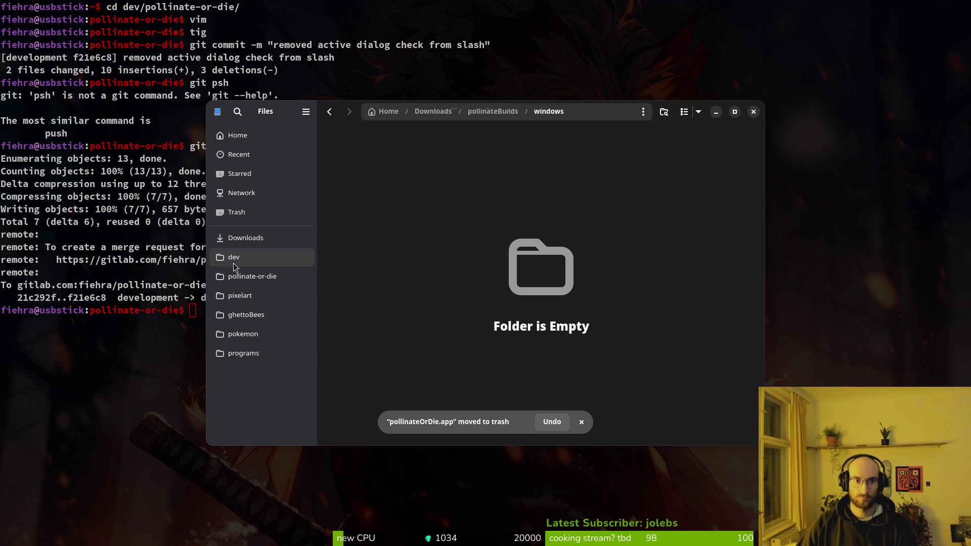
{"action": "left_click", "coordinate": [256, 247]}
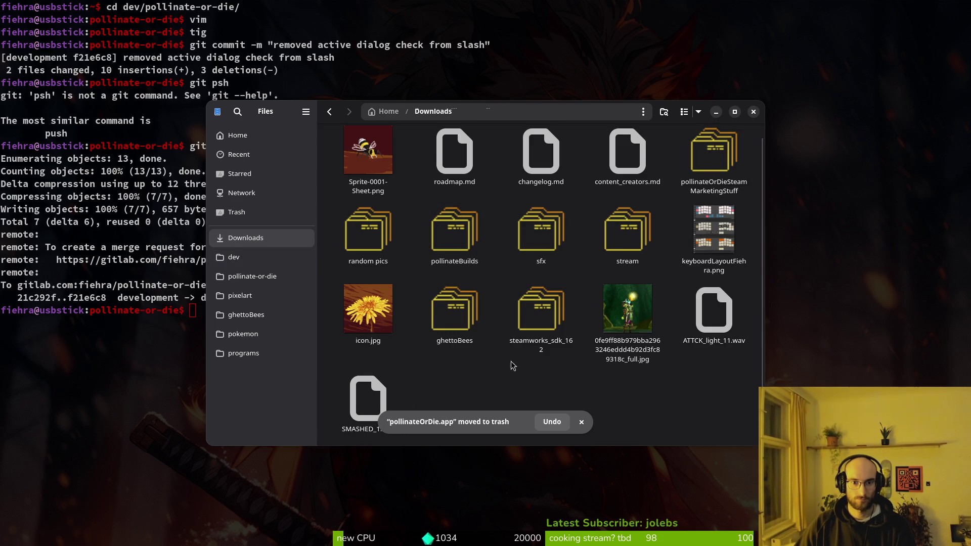
{"action": "key", "text": "ctrl+w"}
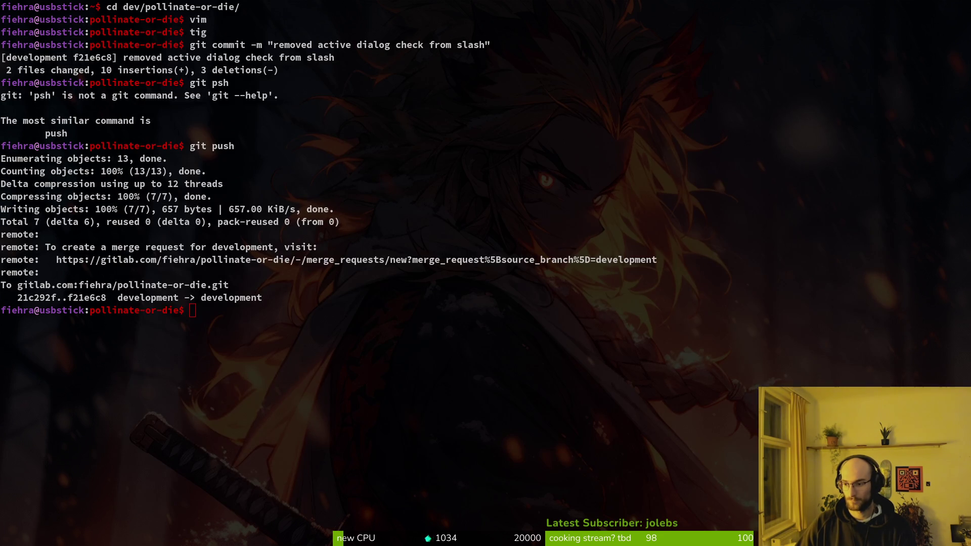
{"action": "key", "text": "alt+Tab"}
{"action": "left_click", "coordinate": [46, 29]}
{"action": "left_click", "coordinate": [76, 124]}
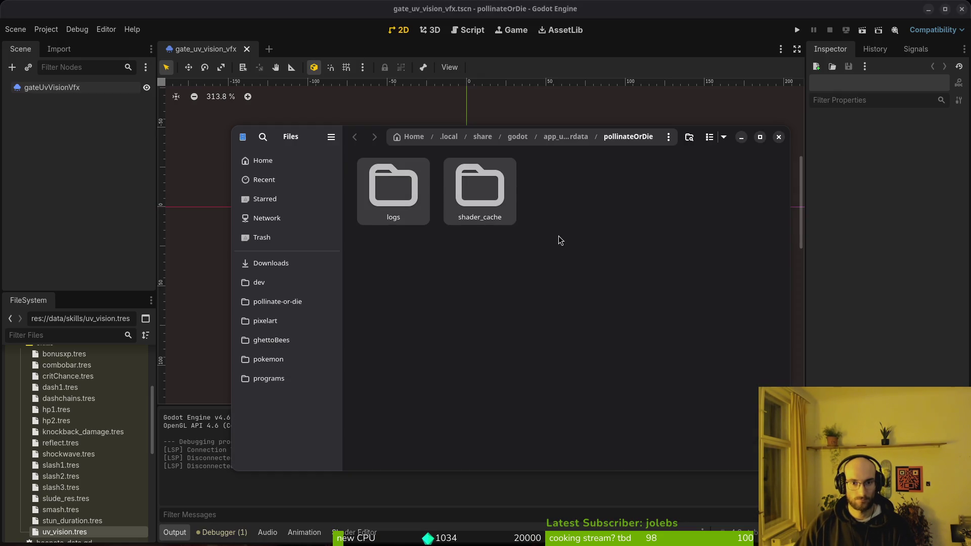
Trash the game's logs and shader_cache folders and close the file manager
{"action": "key", "text": "ctrl+a"}
{"action": "key", "text": "Delete"}
{"action": "left_click", "coordinate": [779, 137]}
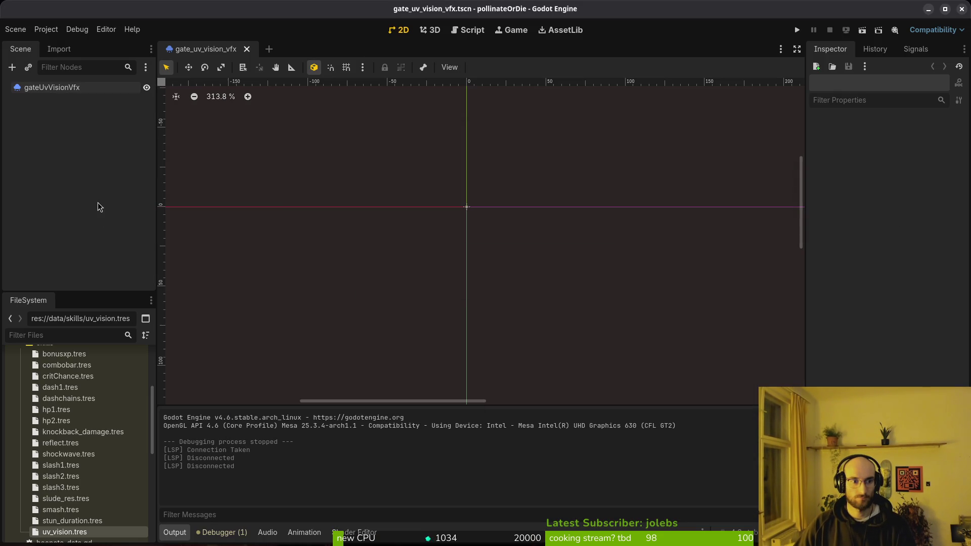
Export the Linux preset build to exports/pollinate.x86_64
{"action": "left_click", "coordinate": [46, 30]}
{"action": "left_click", "coordinate": [50, 89]}
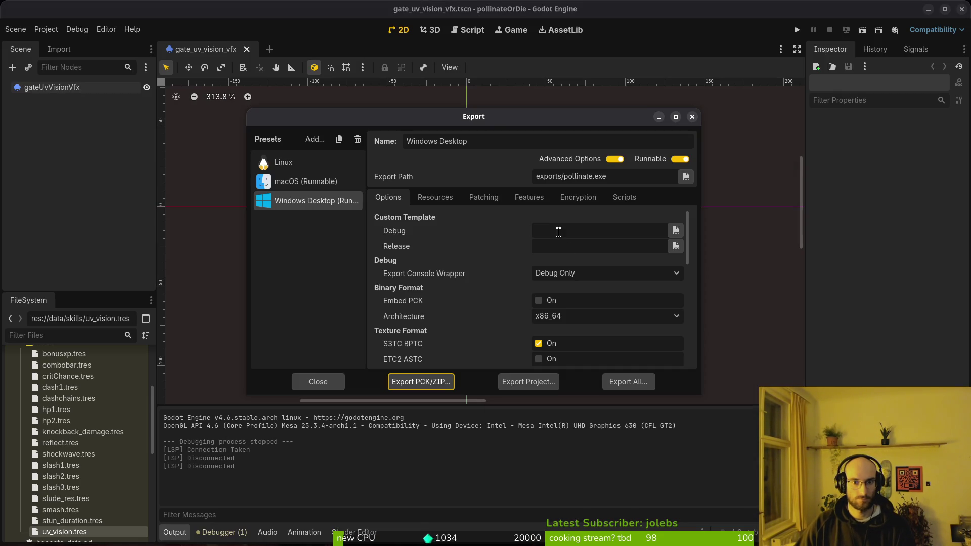
{"action": "left_click", "coordinate": [294, 162]}
{"action": "left_click", "coordinate": [529, 381]}
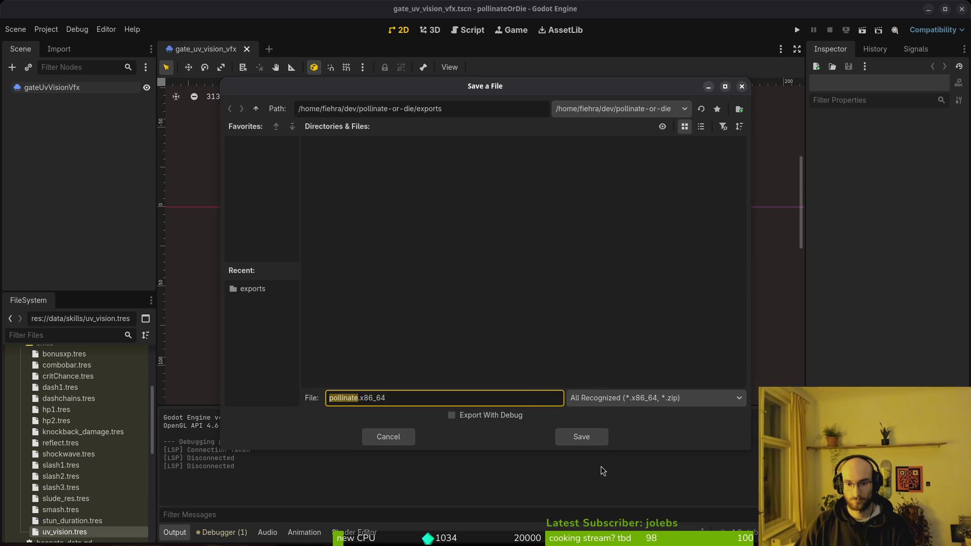
{"action": "left_click", "coordinate": [592, 438]}
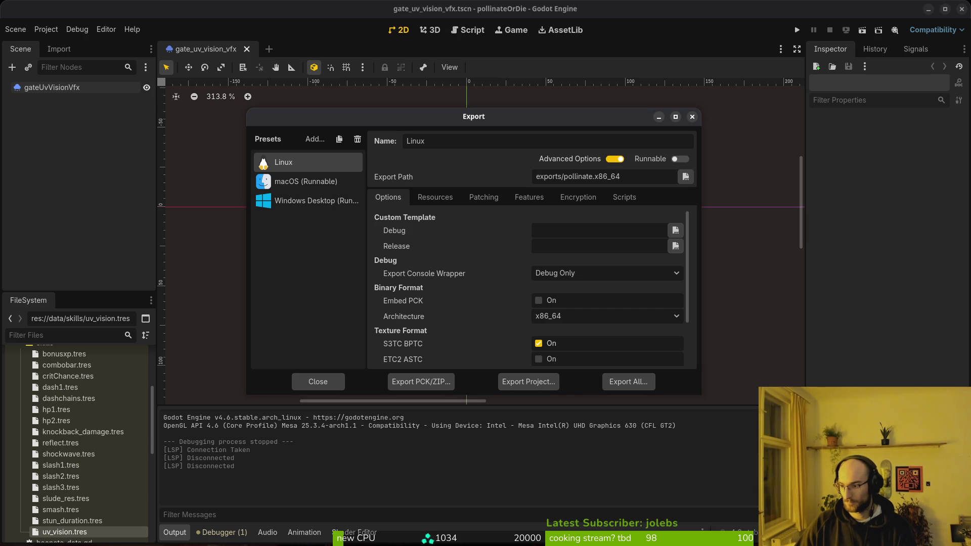
Check the Steam playtest page, then bring the file manager forward
{"action": "key", "text": "alt+Tab"}
{"action": "key", "text": "alt+Tab"}
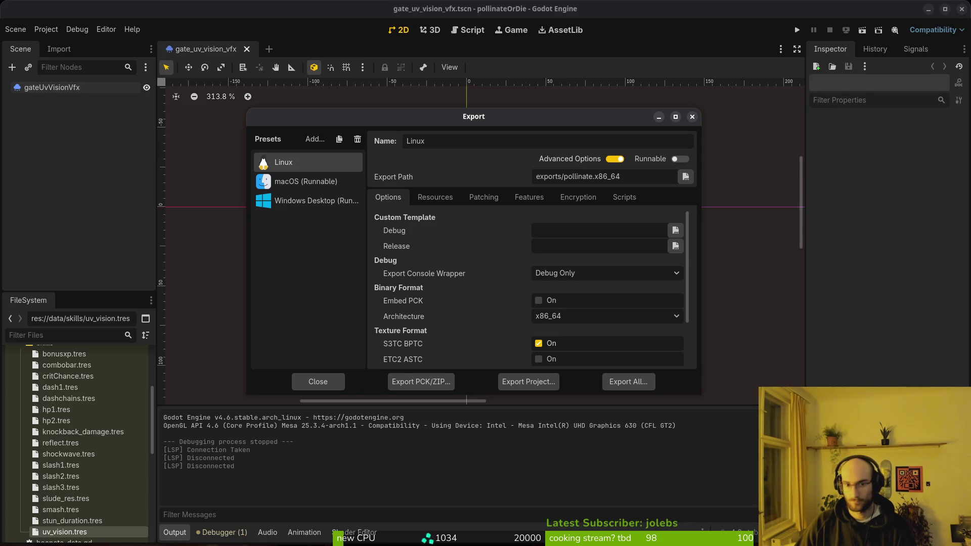
{"action": "key", "text": "super"}
{"action": "left_click", "coordinate": [318, 292]}
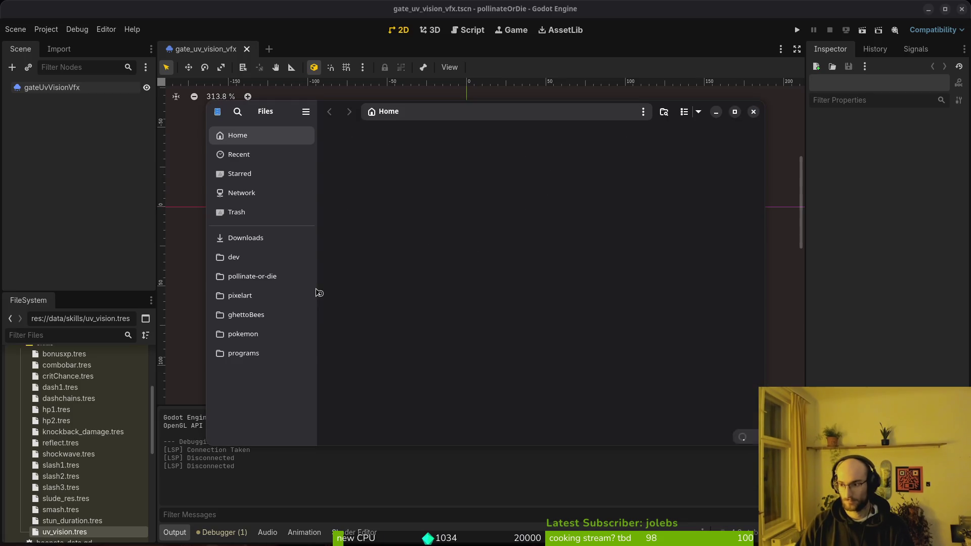
Inspect the project exports folder and Downloads/pollinateBuilds platform folders, then return to the Export dialog
{"action": "left_click", "coordinate": [269, 277]}
{"action": "double_click", "coordinate": [572, 261]}
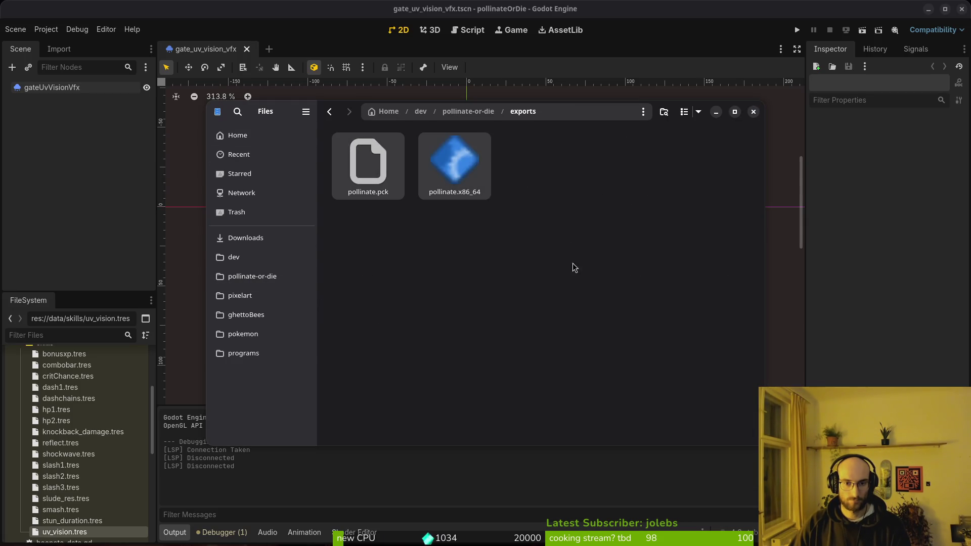
{"action": "left_click", "coordinate": [246, 238]}
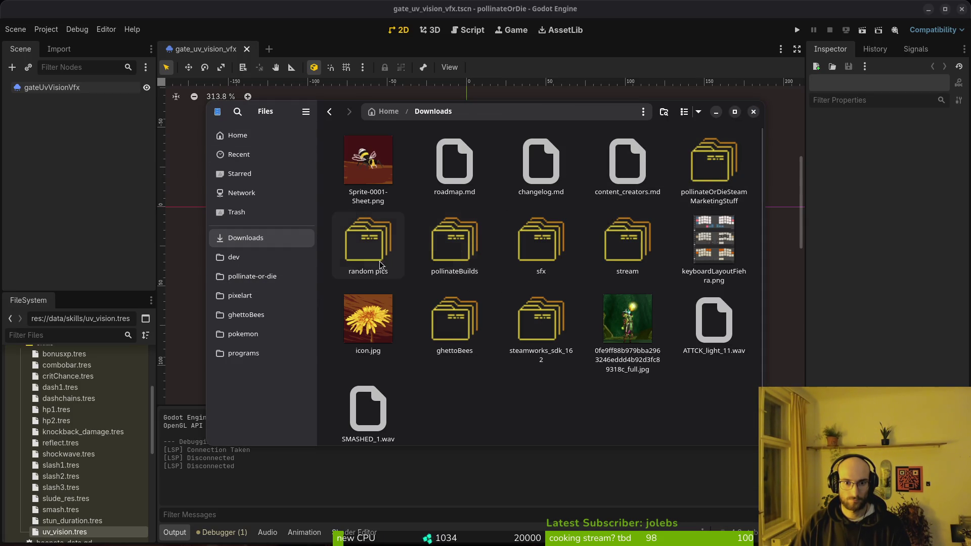
{"action": "double_click", "coordinate": [455, 243]}
{"action": "double_click", "coordinate": [371, 167]}
{"action": "key", "text": "alt+Left"}
{"action": "key", "text": "alt+Left"}
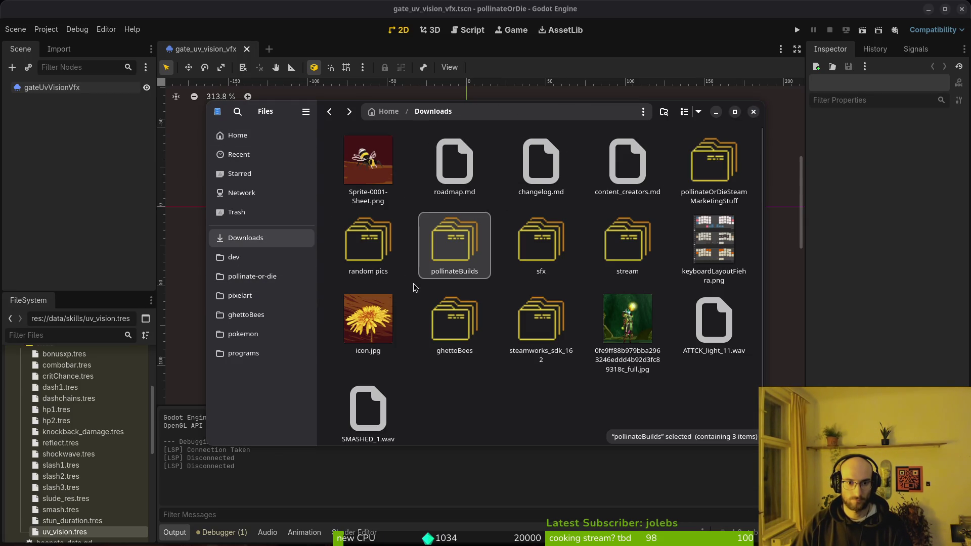
{"action": "left_click", "coordinate": [268, 276]}
{"action": "double_click", "coordinate": [542, 243]}
{"action": "left_click", "coordinate": [182, 259]}
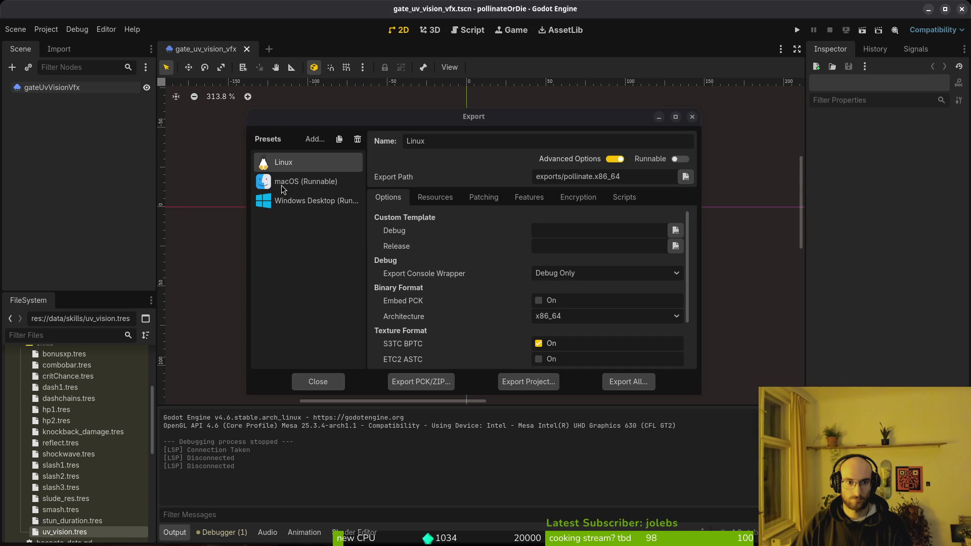
Export the macOS (Runnable) preset as exports/pollinate.zip and extract it in Files
{"action": "left_click", "coordinate": [299, 182]}
{"action": "left_click", "coordinate": [526, 382]}
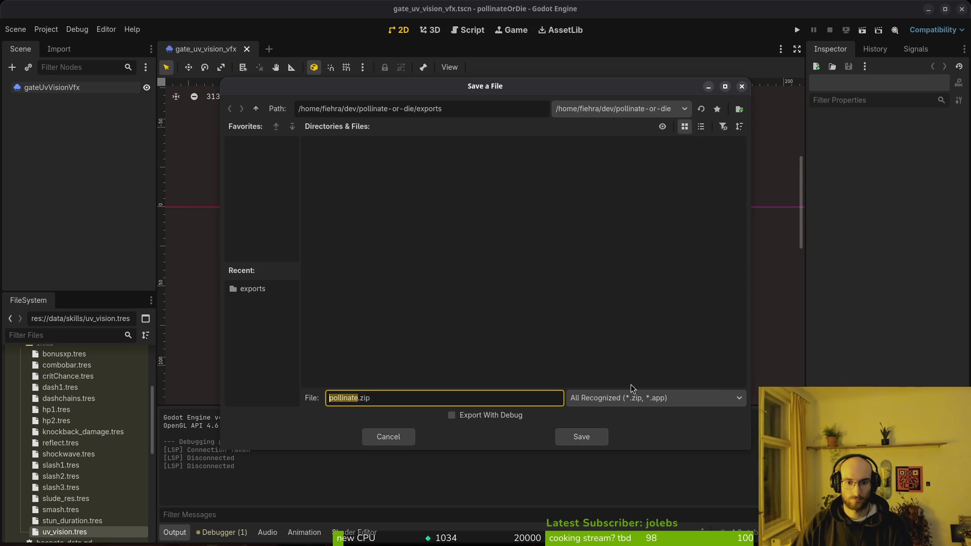
{"action": "left_click", "coordinate": [593, 438]}
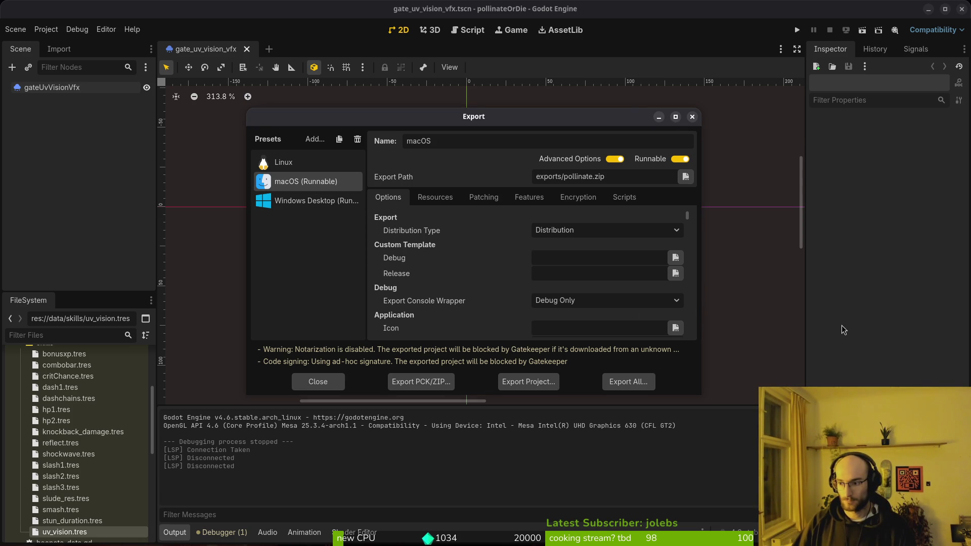
{"action": "key", "text": "alt+Tab"}
{"action": "double_click", "coordinate": [368, 162]}
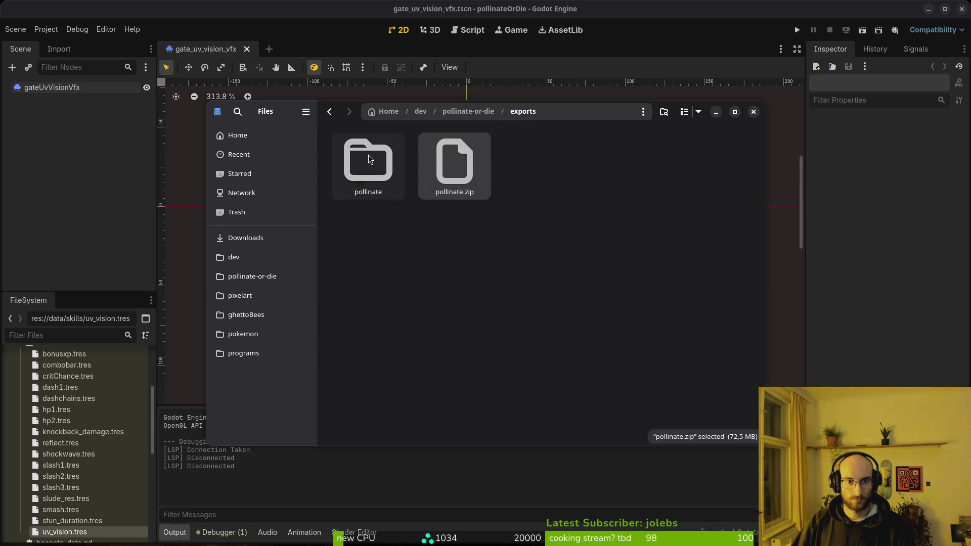
Move pollinateOrDie.app from the extracted folder into Downloads/pollinateBuilds/mac
{"action": "double_click", "coordinate": [368, 162]}
{"action": "key", "text": "ctrl+a"}
{"action": "key", "text": "ctrl+x"}
{"action": "left_click", "coordinate": [245, 238]}
{"action": "double_click", "coordinate": [479, 248]}
{"action": "double_click", "coordinate": [454, 161]}
{"action": "key", "text": "ctrl+v"}
Export the Windows Desktop preset as pollinate.exe
{"action": "key", "text": "alt+Tab"}
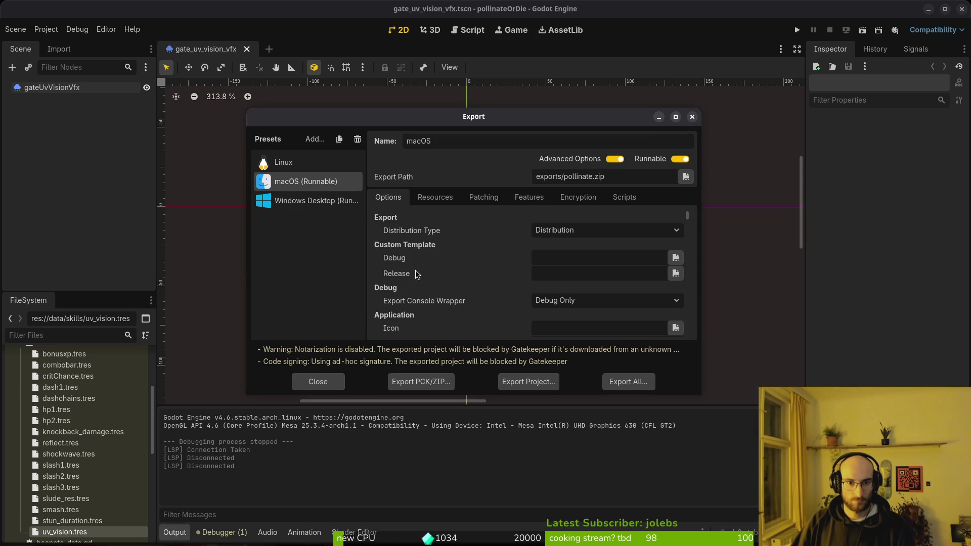
{"action": "left_click", "coordinate": [307, 201]}
{"action": "left_click", "coordinate": [554, 383]}
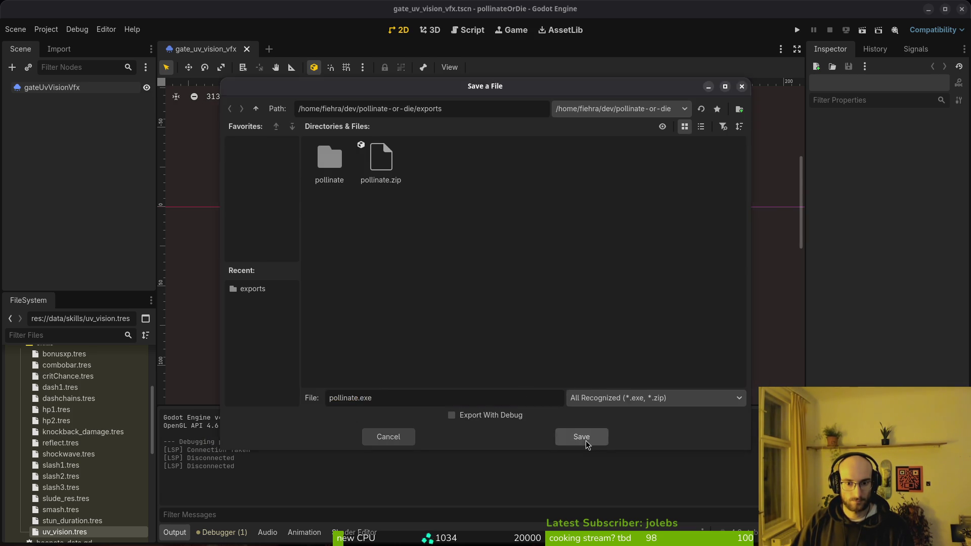
{"action": "left_click", "coordinate": [578, 436]}
Trash the old files in the project exports folder and re-export the Windows build
{"action": "key", "text": "alt+Tab"}
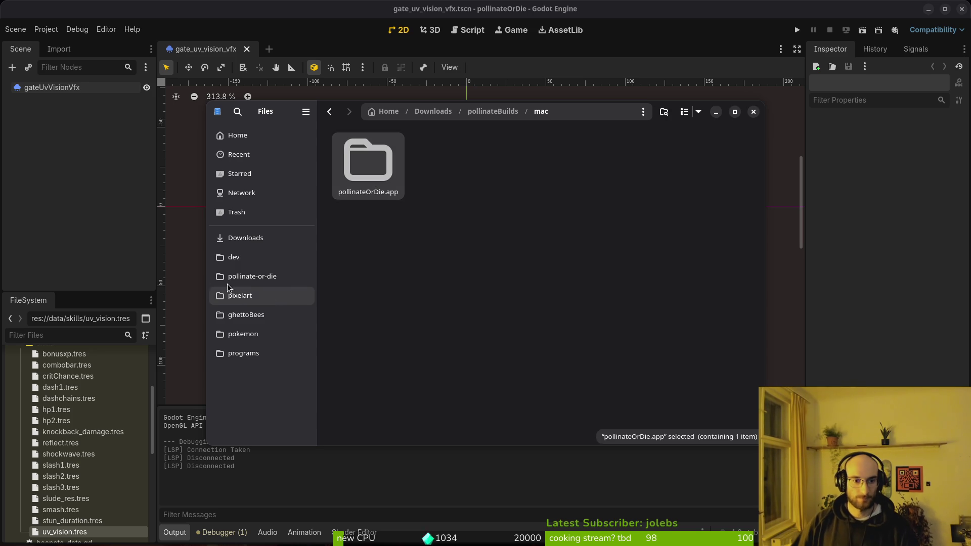
{"action": "left_click", "coordinate": [249, 276]}
{"action": "double_click", "coordinate": [540, 242]}
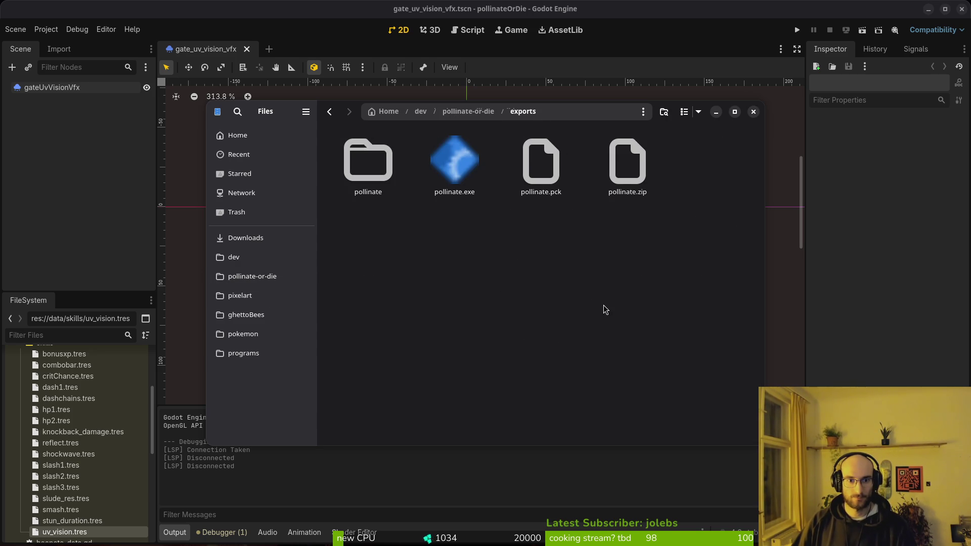
{"action": "key", "text": "Delete"}
{"action": "key", "text": "alt+Tab"}
{"action": "left_click", "coordinate": [529, 382]}
{"action": "left_click", "coordinate": [587, 443]}
Move pollinate.exe and pollinate.pck into Downloads/pollinateBuilds/windows
{"action": "key", "text": "alt+Tab"}
{"action": "key", "text": "ctrl+a"}
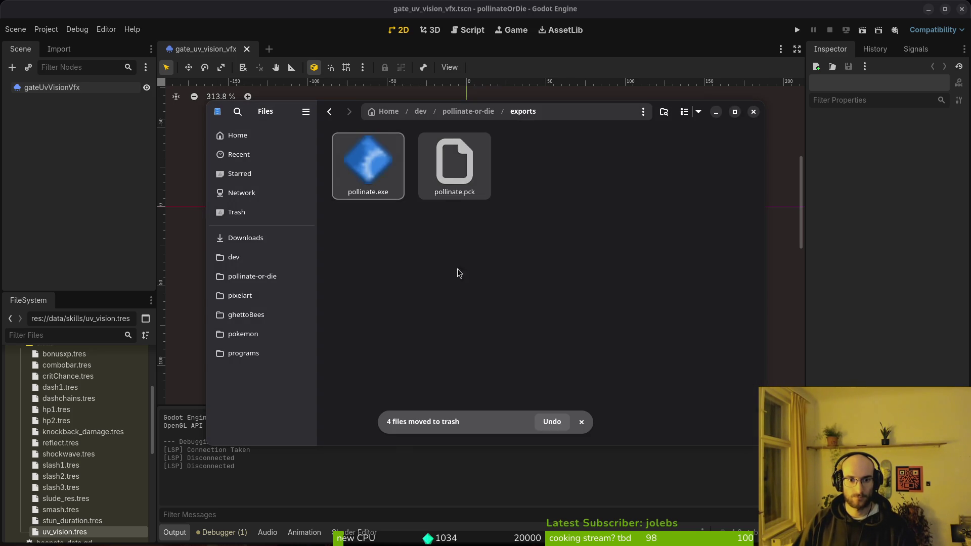
{"action": "left_click", "coordinate": [277, 245]}
{"action": "double_click", "coordinate": [454, 241]}
{"action": "double_click", "coordinate": [540, 164]}
{"action": "key", "text": "ctrl+v"}
Close Files, the Export dialog and the Godot editor
{"action": "left_click", "coordinate": [753, 112]}
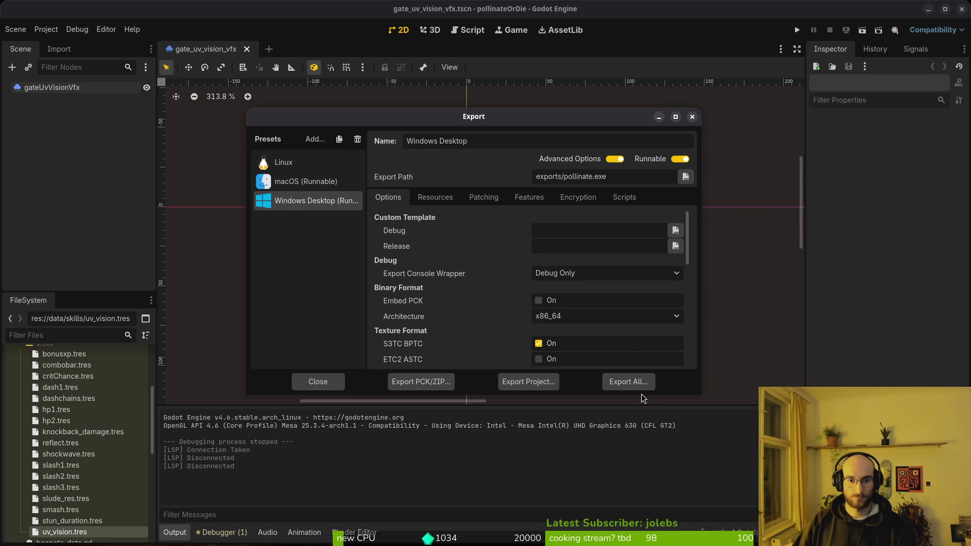
{"action": "left_click", "coordinate": [692, 117]}
{"action": "left_click", "coordinate": [961, 10]}
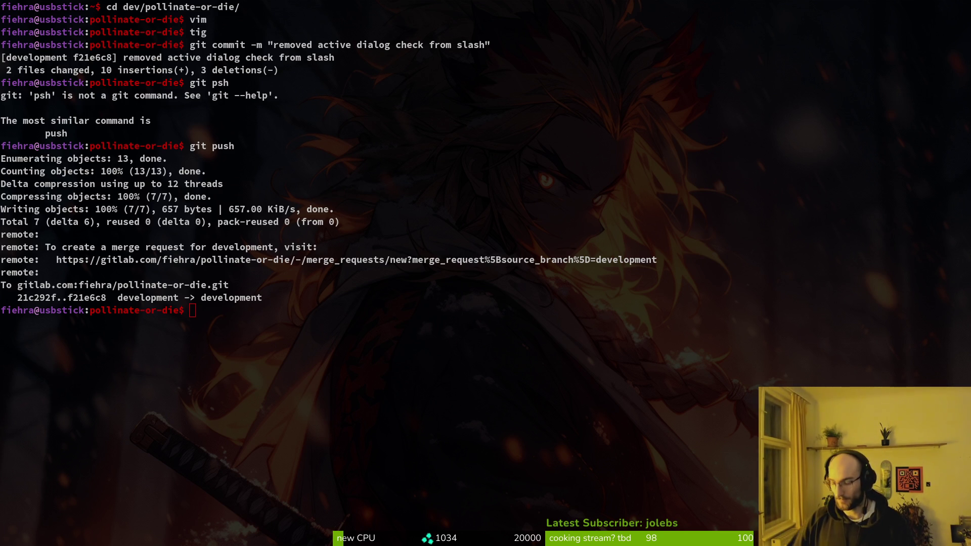
Focus the terminal to review the development branch push output
{"action": "left_click", "coordinate": [464, 195]}
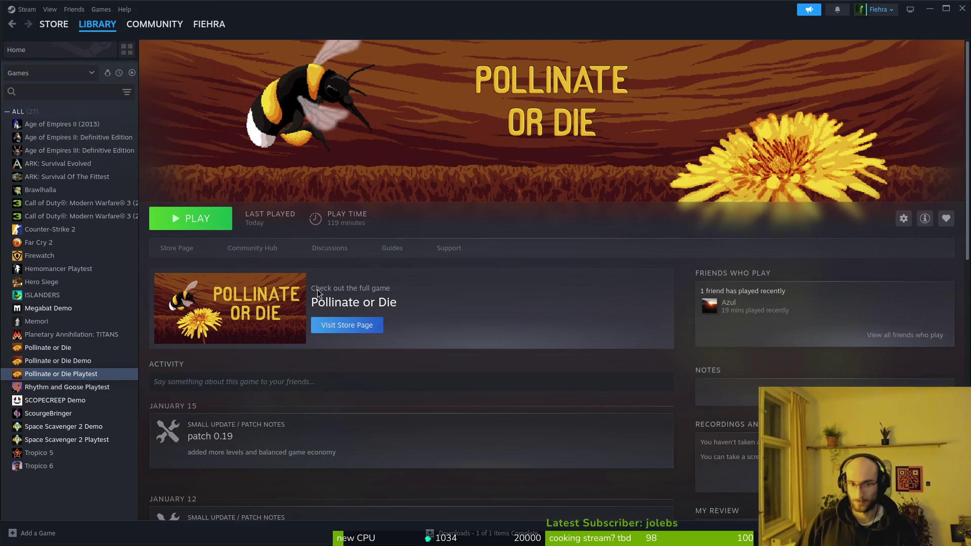
Run Verify integrity of beta files from the playtest's Properties > Installed Files
{"action": "left_click", "coordinate": [904, 218]}
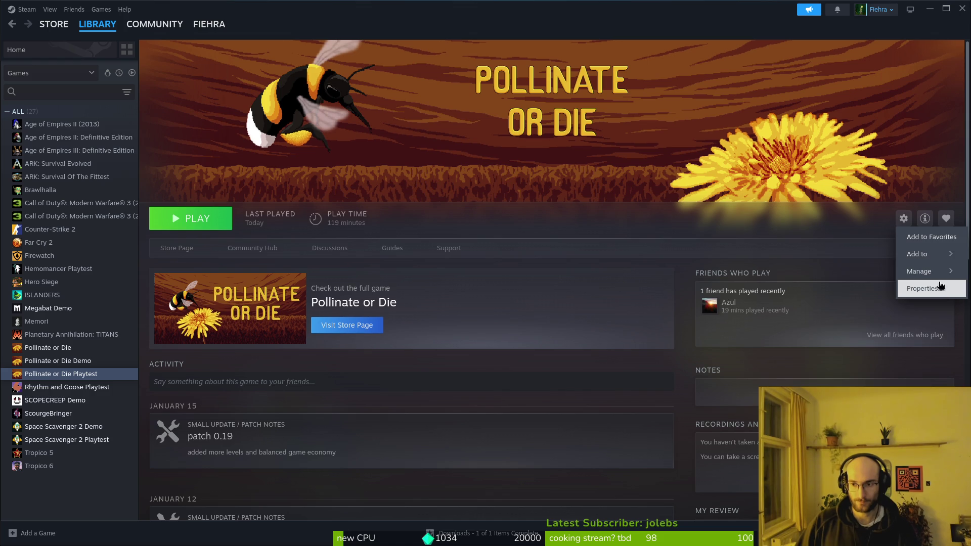
{"action": "left_click", "coordinate": [898, 285]}
{"action": "left_click", "coordinate": [904, 219]}
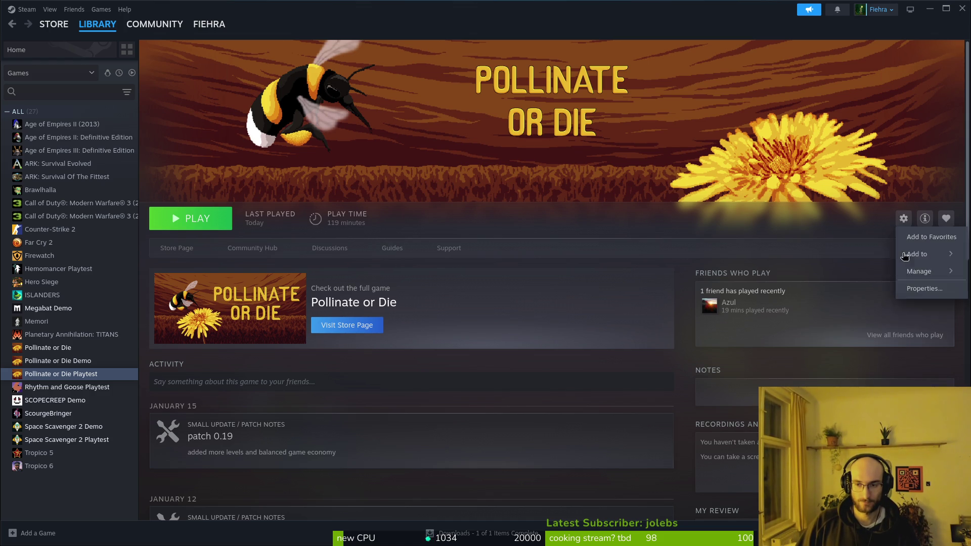
{"action": "left_click", "coordinate": [900, 284]}
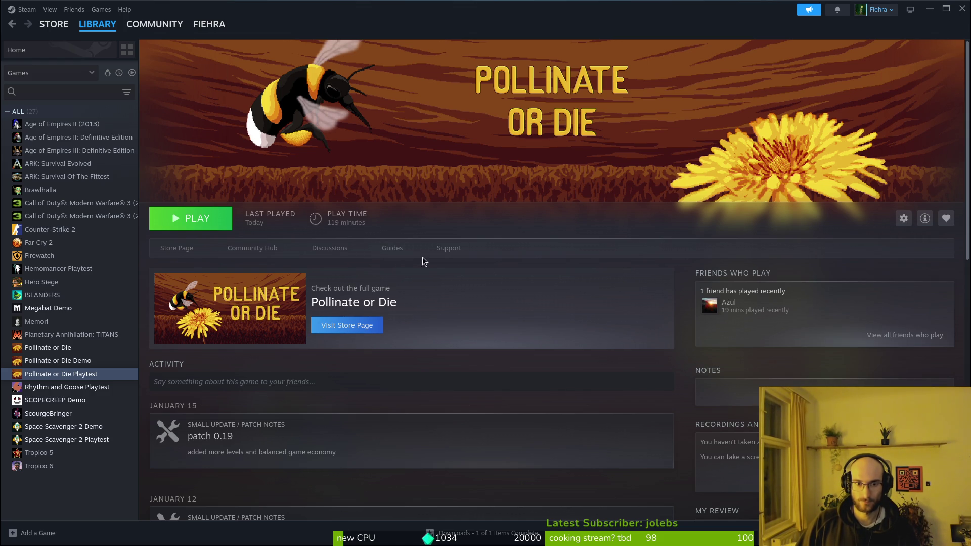
{"action": "left_click", "coordinate": [905, 226]}
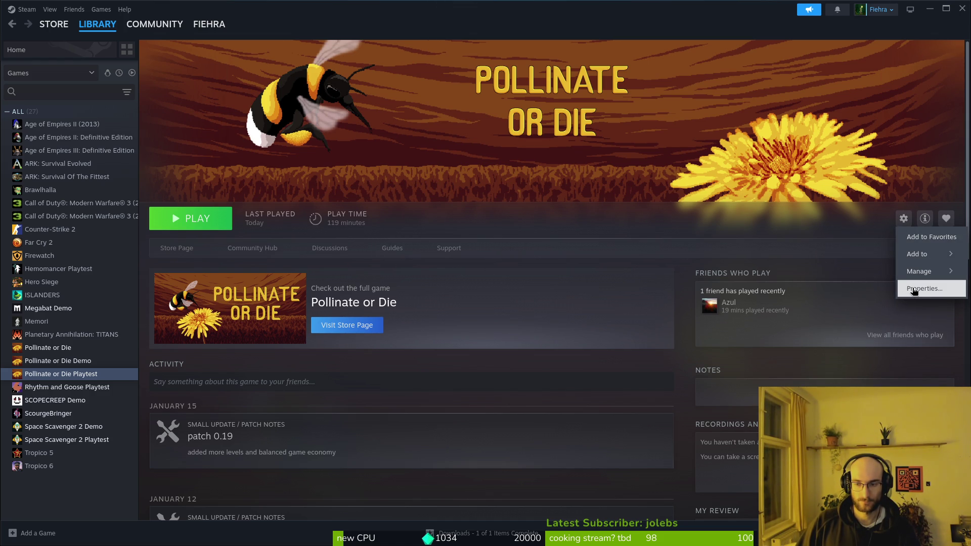
{"action": "left_click", "coordinate": [915, 289]}
{"action": "left_click", "coordinate": [335, 242]}
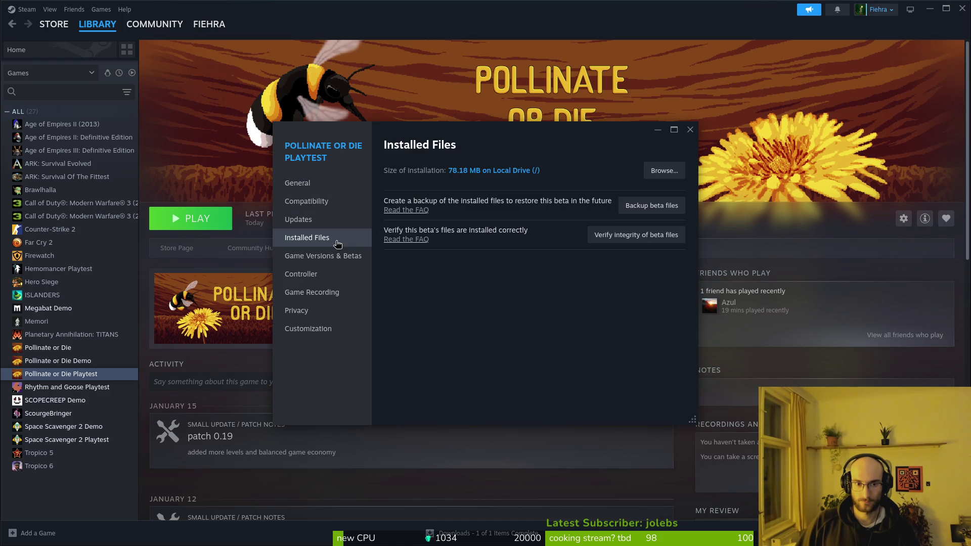
{"action": "left_click", "coordinate": [664, 244]}
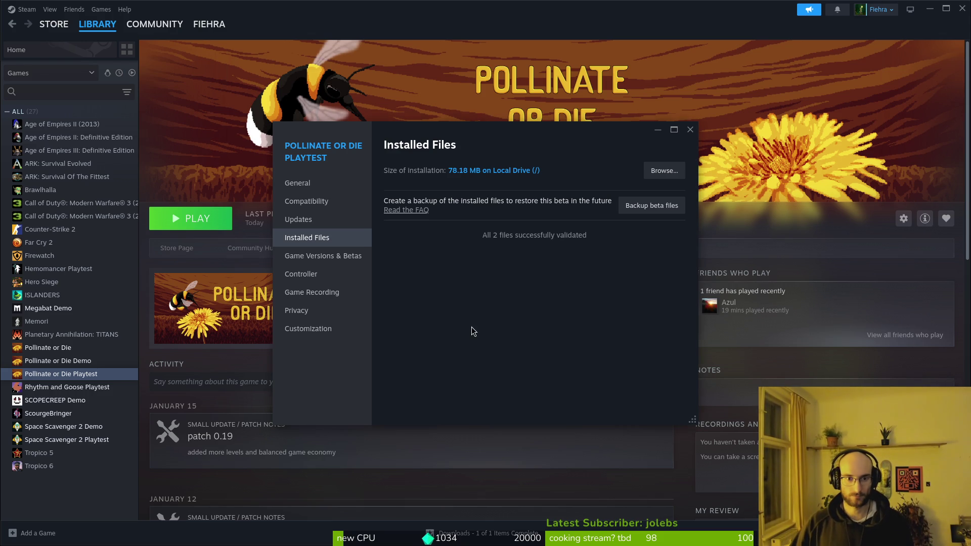
{"action": "left_click", "coordinate": [212, 224]}
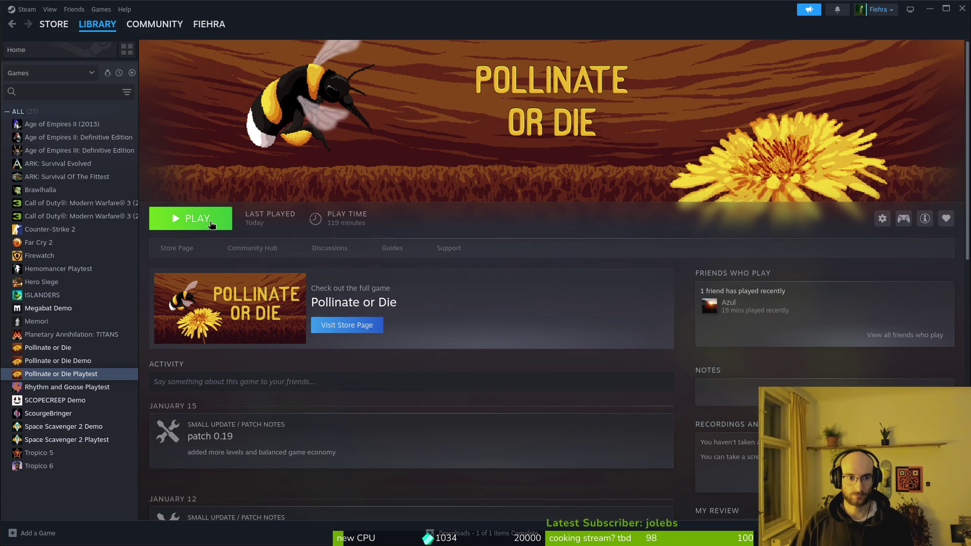
Launch the Pollinate or Die playtest from Steam and start a new game
{"action": "left_click", "coordinate": [207, 221]}
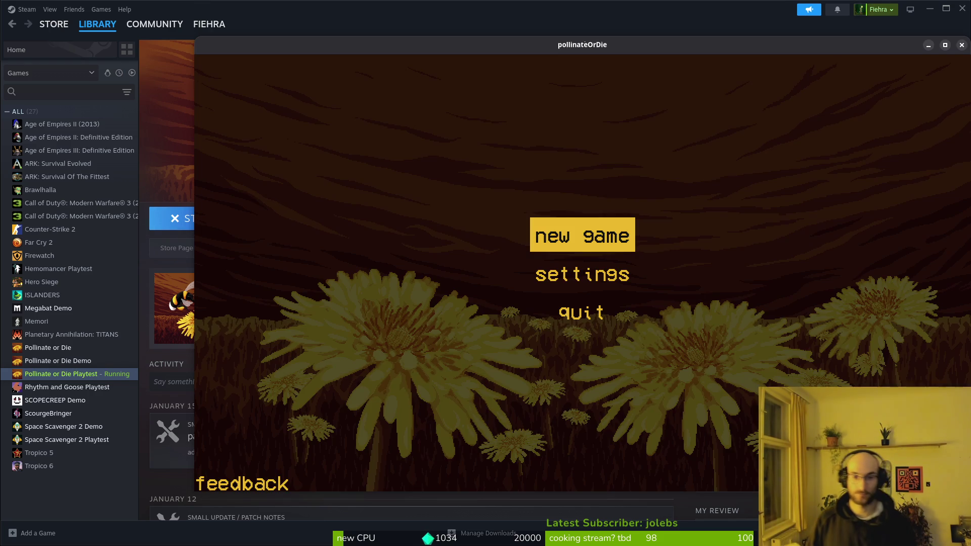
{"action": "key", "text": "Return"}
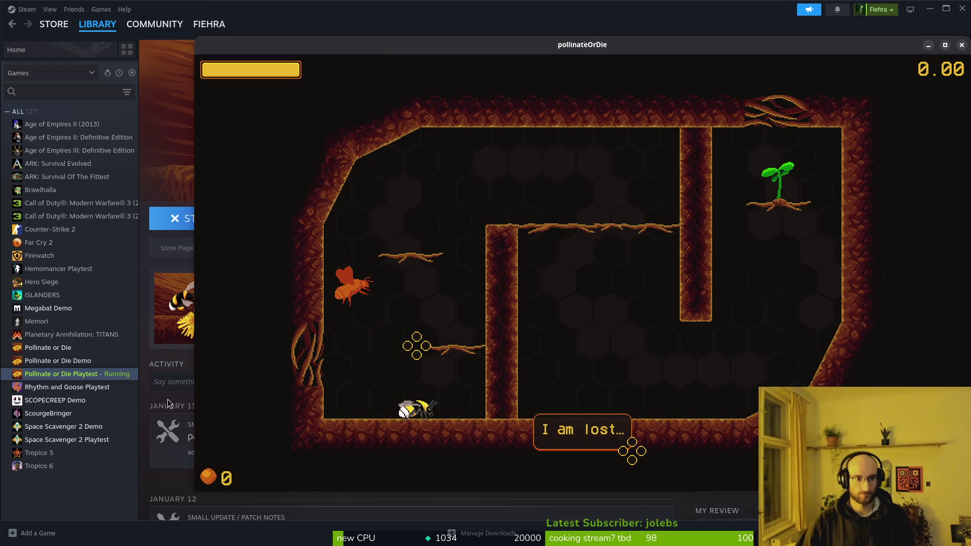
{"action": "left_click", "coordinate": [168, 399]}
{"action": "scroll", "coordinate": [223, 412], "scroll_direction": "down", "scroll_amount": 5}
{"action": "scroll", "coordinate": [250, 239], "scroll_direction": "up", "scroll_amount": 3}
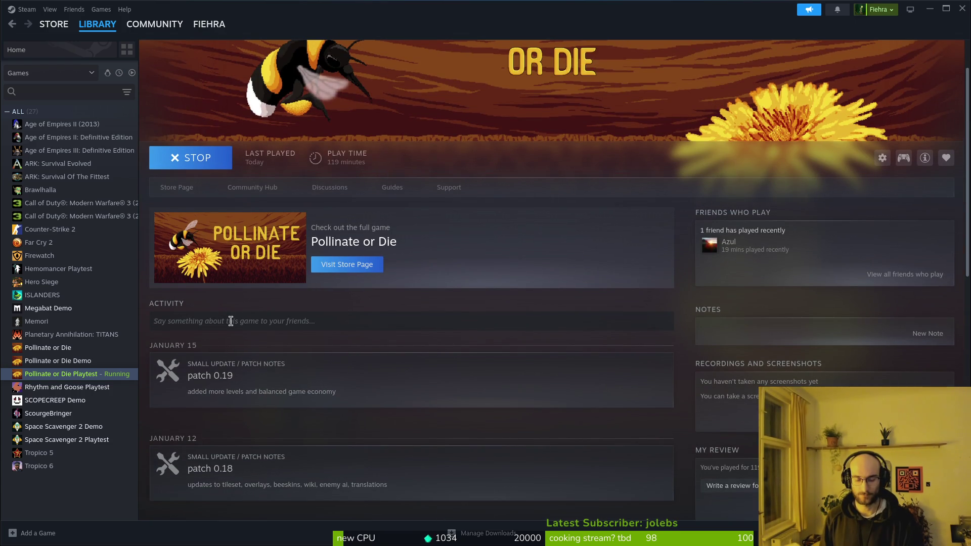
{"action": "key", "text": "alt+Tab"}
Fly the bee out of the first cave to the centre and attack the orange enemy
{"action": "key", "text": "space"}
{"action": "key", "text": "Right"}
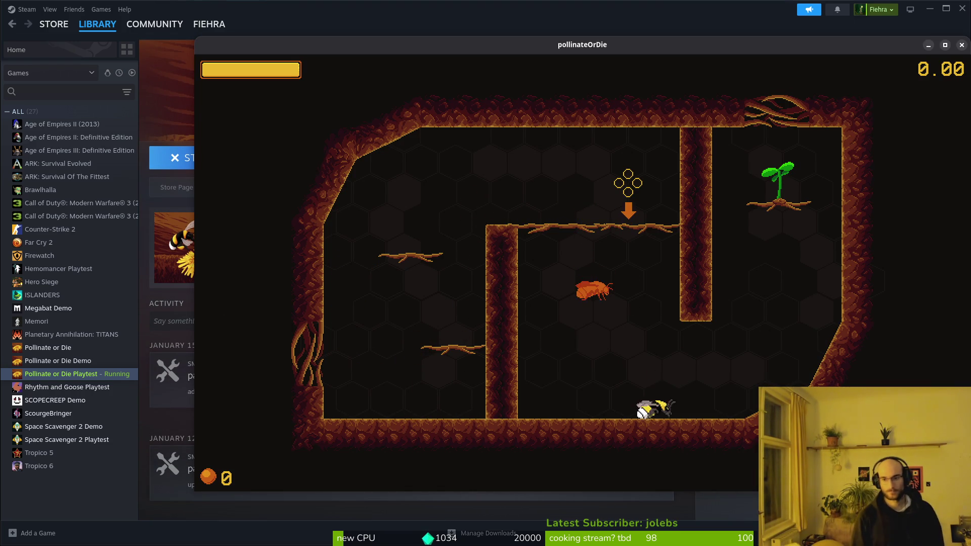
{"action": "key", "text": "Right"}
{"action": "key", "text": "space"}
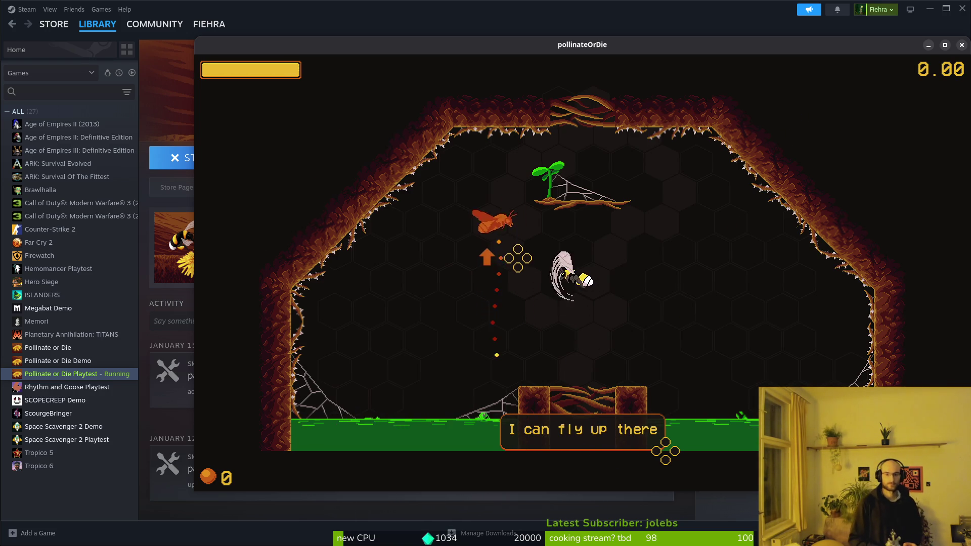
{"action": "key", "text": "space"}
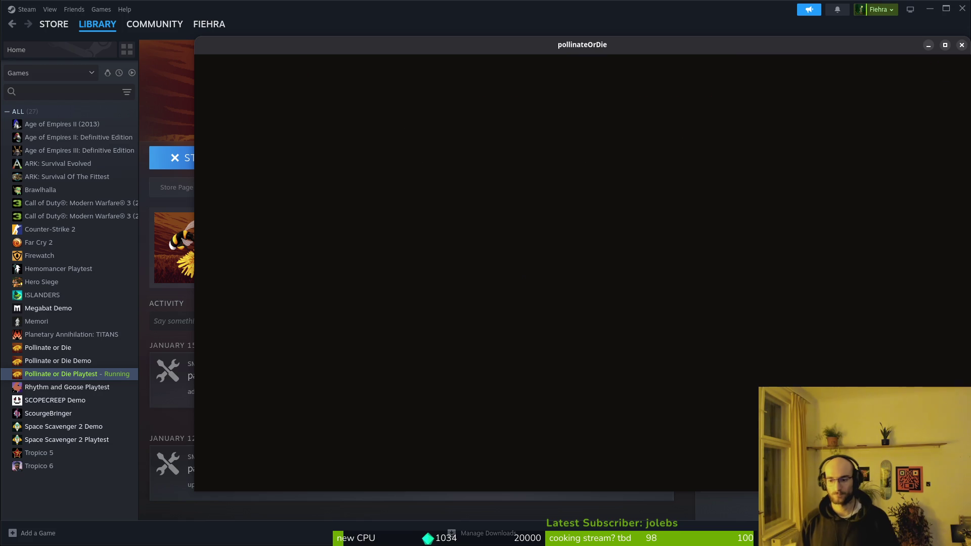
{"action": "key", "text": "d"}
{"action": "key", "text": "space"}
{"action": "key", "text": "a"}
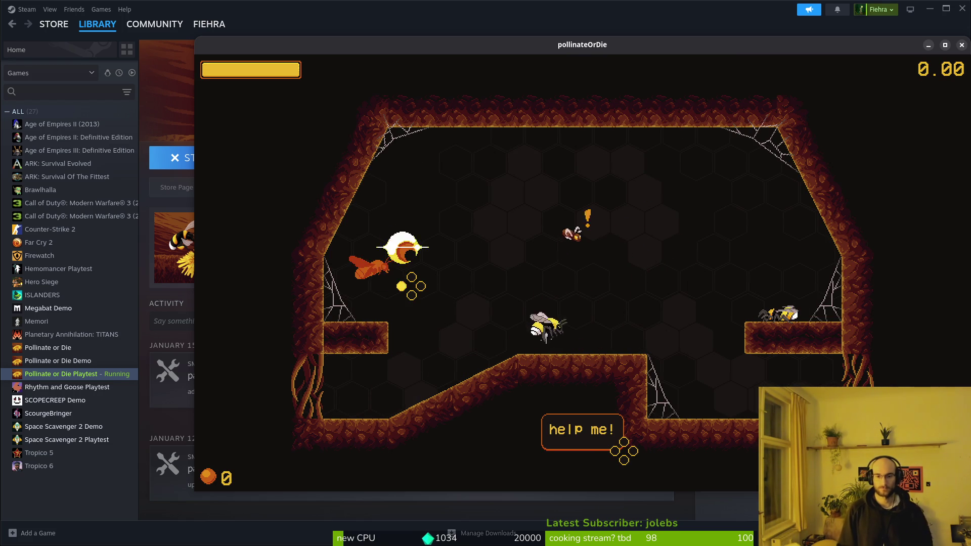
Fight the spawning flies, rescue the trapped bee and drop to the lower floor
{"action": "key", "text": "space"}
{"action": "key", "text": "d"}
{"action": "key", "text": "space"}
{"action": "key", "text": "a"}
{"action": "key", "text": "a"}
{"action": "key", "text": "space"}
{"action": "key", "text": "space"}
{"action": "key", "text": "d"}
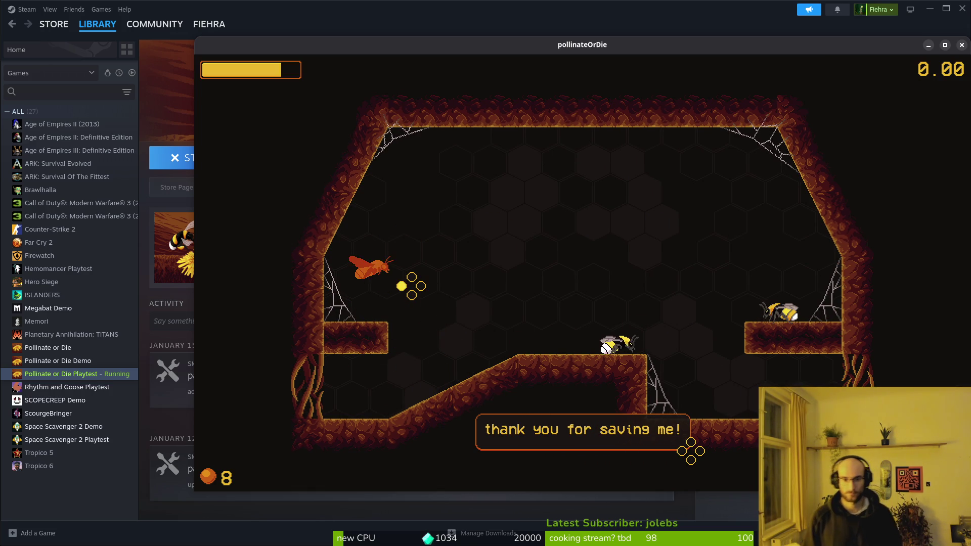
{"action": "key", "text": "a"}
{"action": "key", "text": "space"}
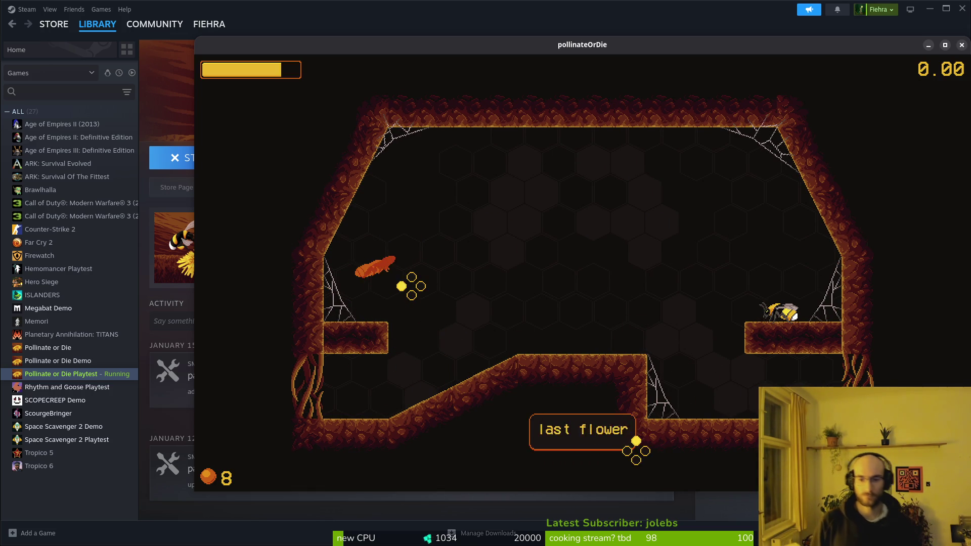
{"action": "key", "text": "a"}
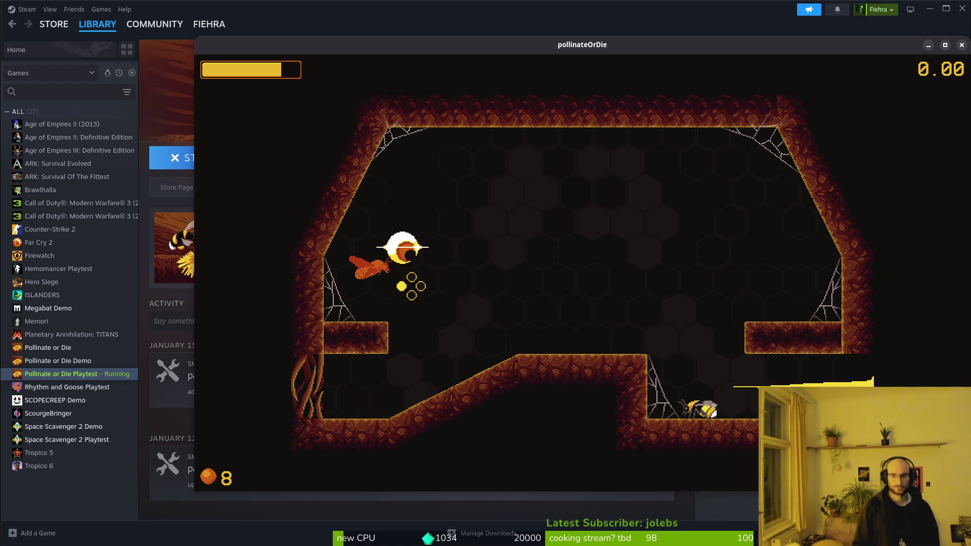
Stun the rhino beetle in the flower room, then switch to workspace 2's terminal
{"action": "key", "text": "d"}
{"action": "key", "text": "space"}
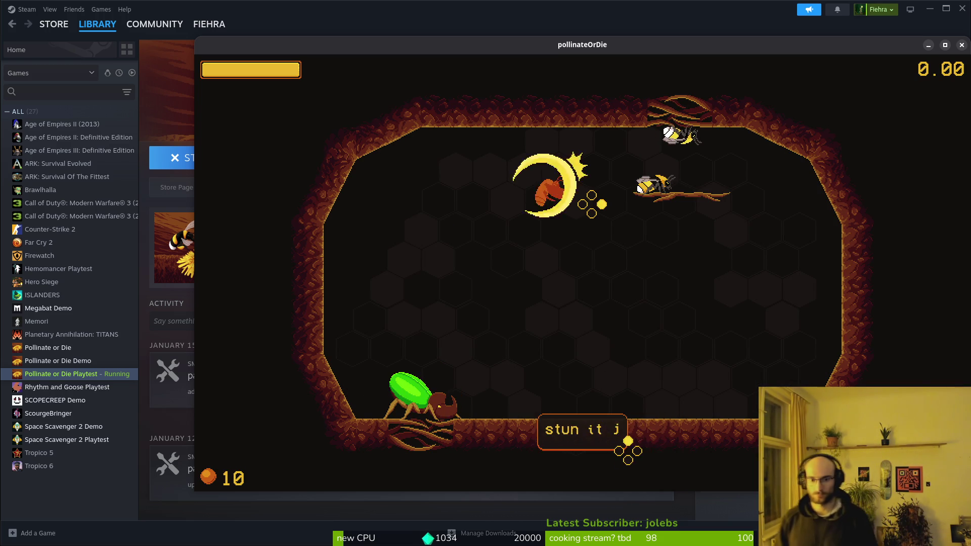
{"action": "key", "text": "s"}
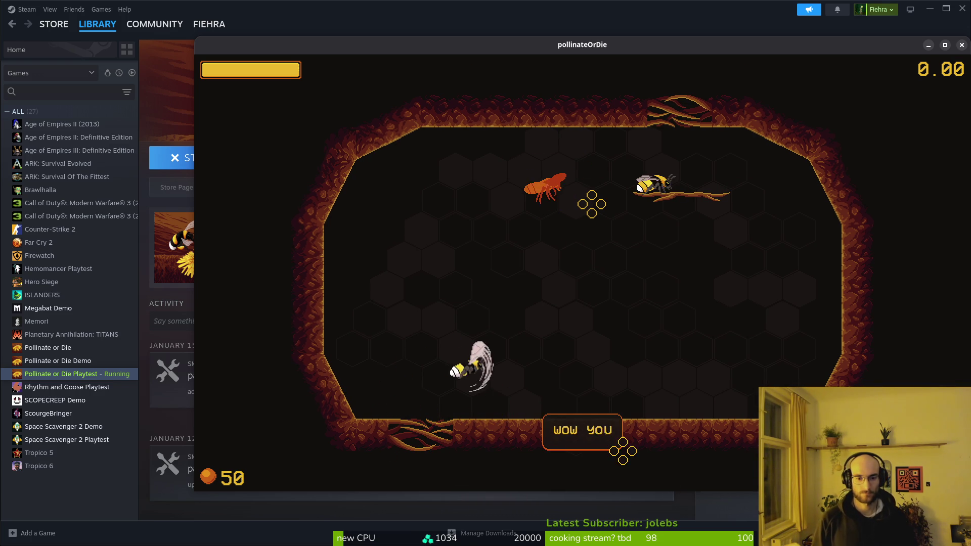
{"action": "key", "text": "a"}
{"action": "key", "text": "s"}
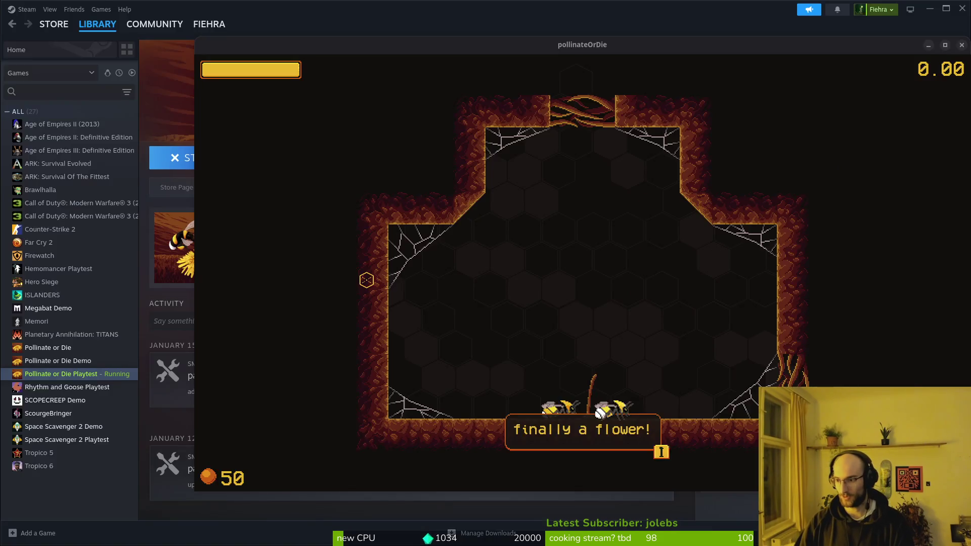
{"action": "key", "text": "super+2"}
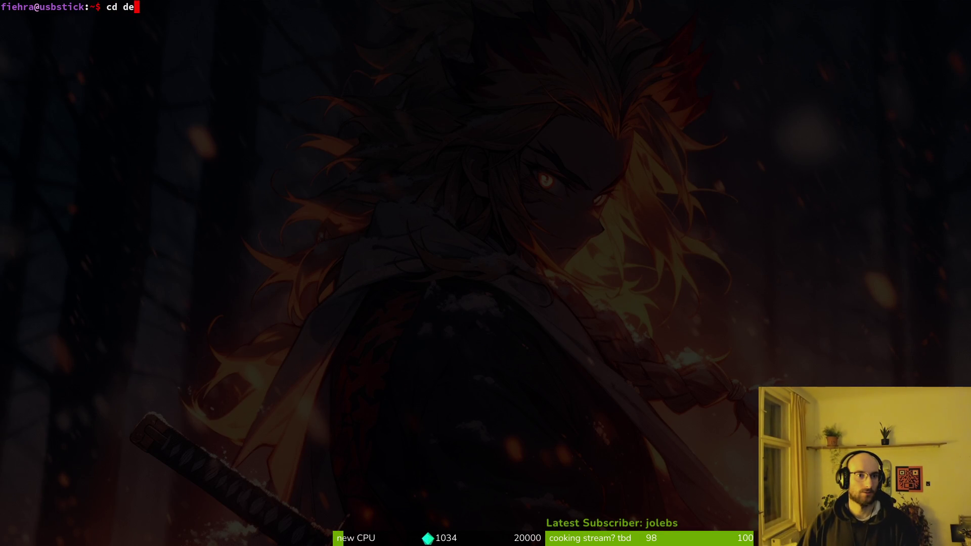
Enter the dev folder and try, then undo, a word change on the current line
{"action": "key", "text": "Return"}
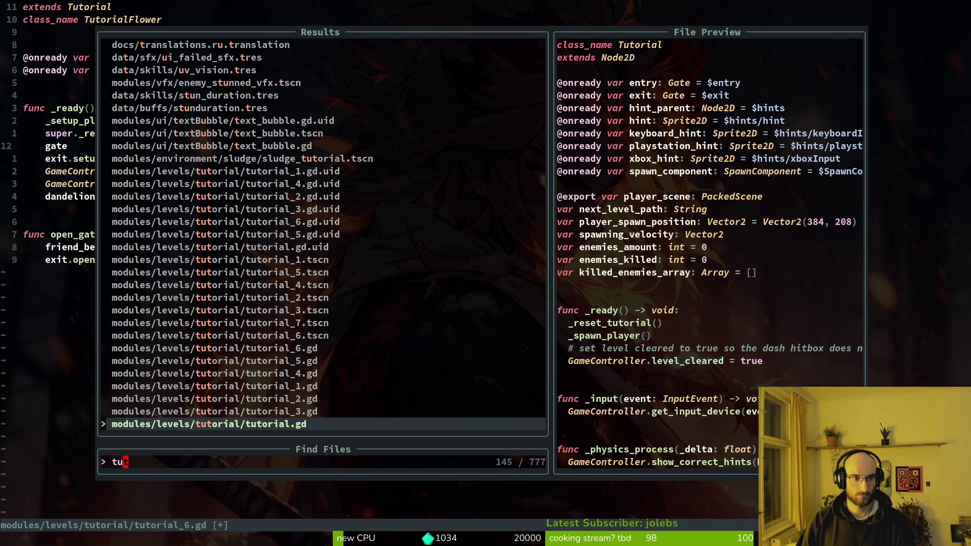
{"action": "key", "text": "Escape"}
{"action": "type", "text": "ciwentr"}
{"action": "key", "text": "Escape"}
{"action": "key", "text": "u"}
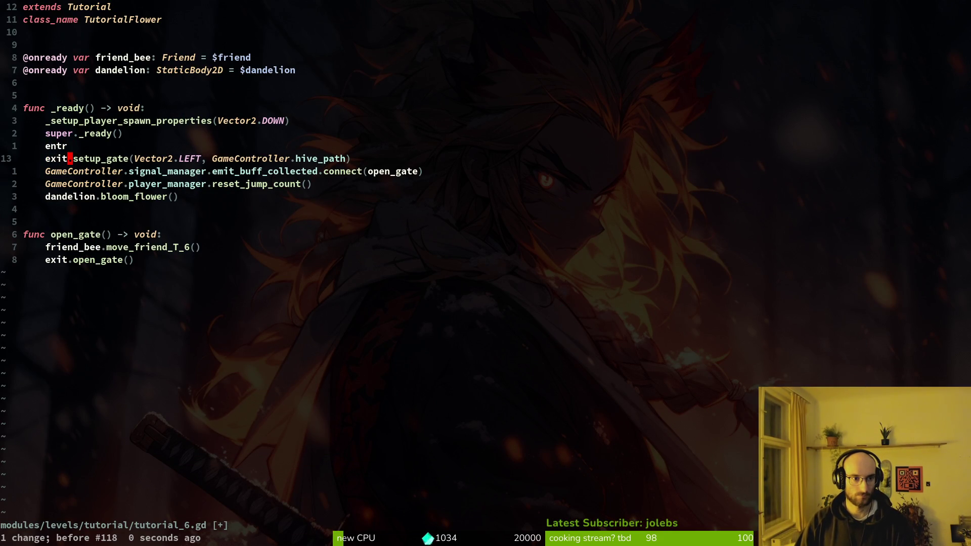
{"action": "key", "text": "c"}
{"action": "key", "text": "c"}
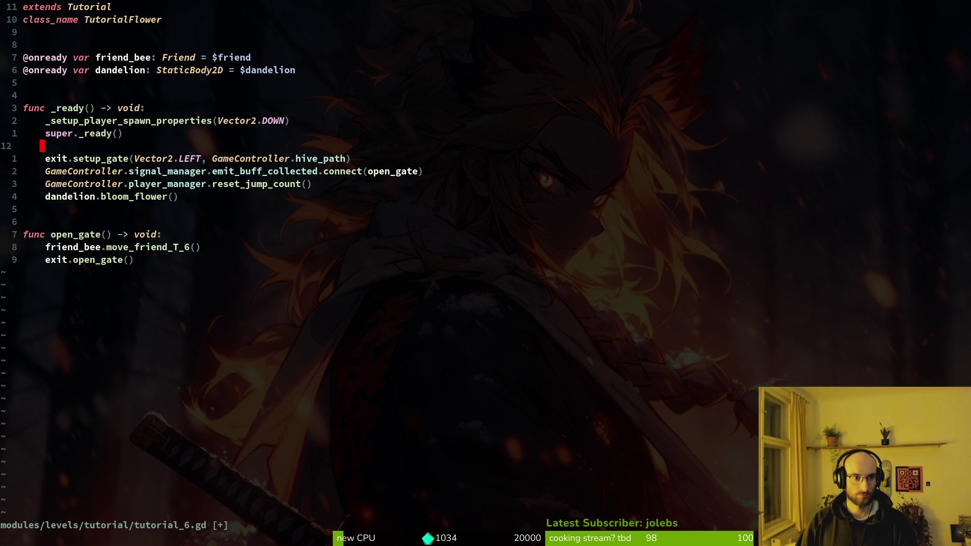
Find game.controller.gd with Telescope and yank its flower_spawn_chance line
{"action": "key", "text": "Escape"}
{"action": "key", "text": "space"}
{"action": "key", "text": "f"}
{"action": "key", "text": "f"}
{"action": "type", "text": "gacon"}
{"action": "key", "text": "Return"}
{"action": "key", "text": "ctrl+d"}
{"action": "key", "text": "ctrl+u"}
{"action": "key", "text": "k"}
{"action": "key", "text": "y"}
{"action": "key", "text": "y"}
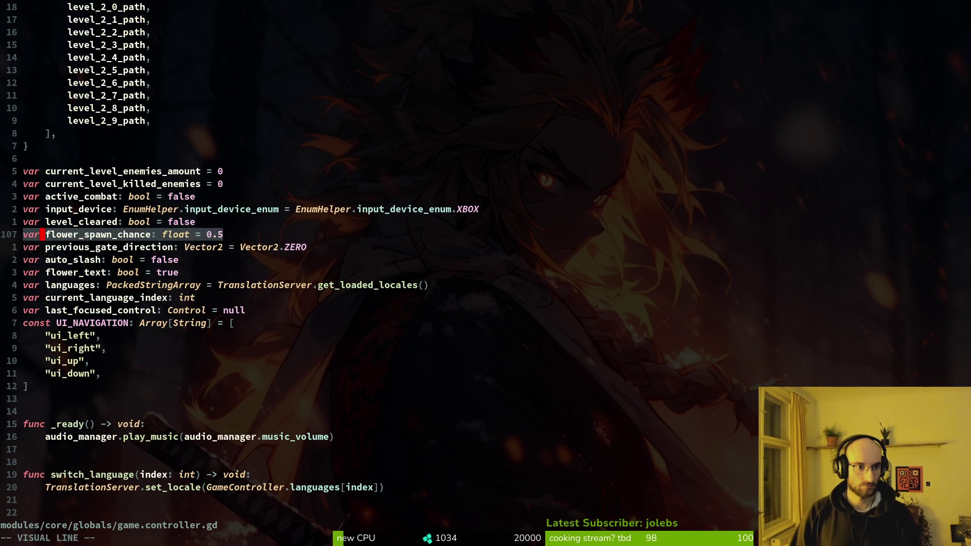
In tutorial_6.gd, add a GameController.flower_spawn_chance line using the copied clipboard entry
{"action": "key", "text": "ctrl+6"}
{"action": "type", "text": "oGameController.flower"}
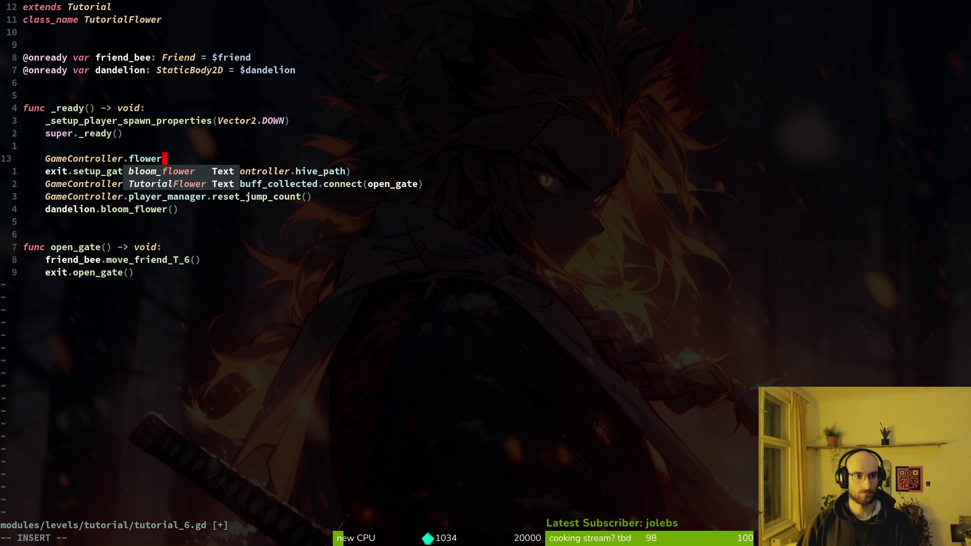
{"action": "key", "text": "Escape"}
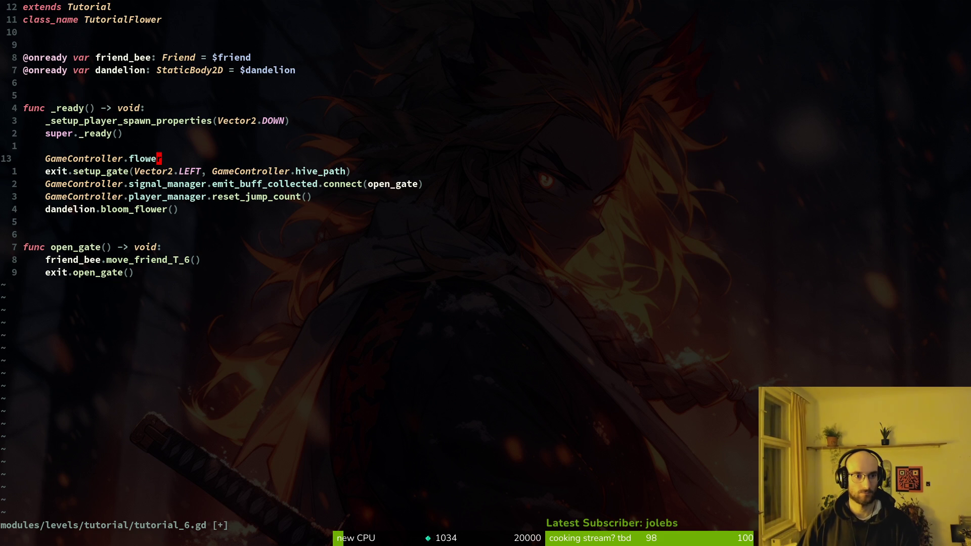
{"action": "key", "text": "ctrl+shift+v"}
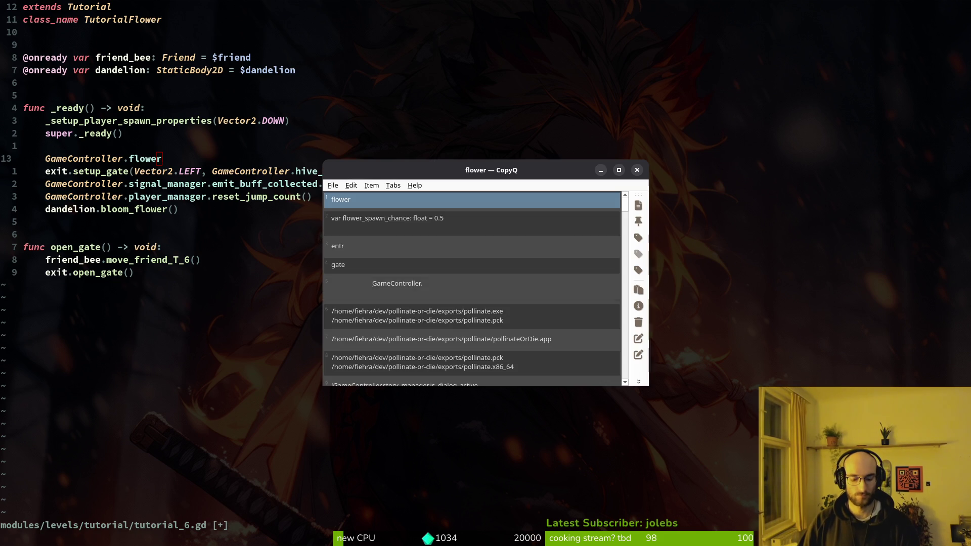
{"action": "key", "text": "Down"}
{"action": "key", "text": "Return"}
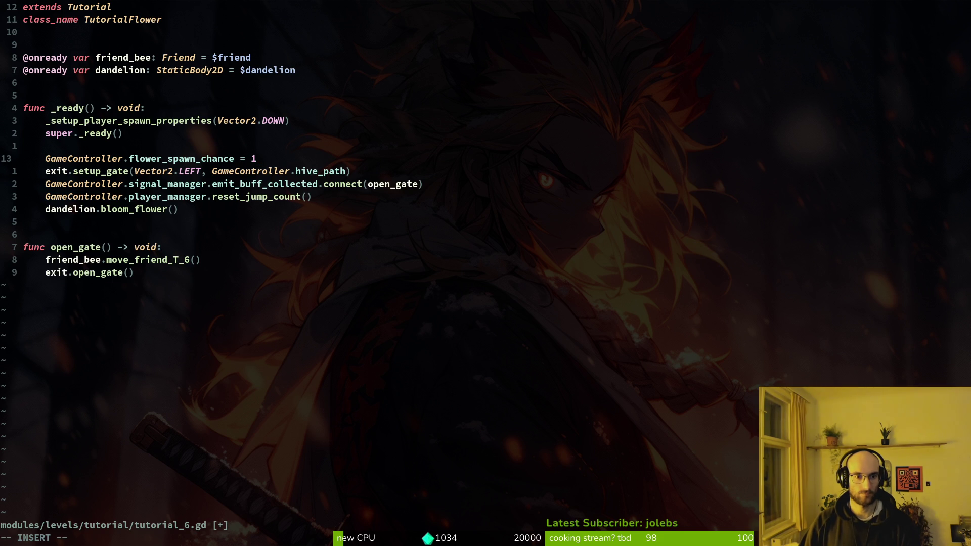
Delete the blank line above the new code and save tutorial_6.gd with :w
{"action": "key", "text": "d"}
{"action": "key", "text": "d"}
{"action": "type", "text": ":w"}
{"action": "key", "text": "Return"}
{"action": "key", "text": "F5"}
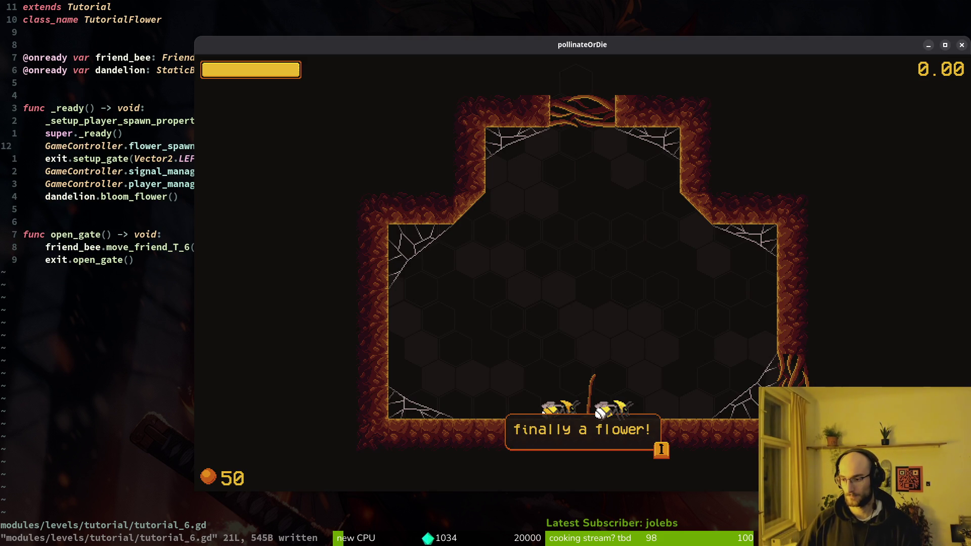
Open the pollinateOrDie project, run it and start a new game
{"action": "key", "text": "super"}
{"action": "left_click", "coordinate": [688, 231]}
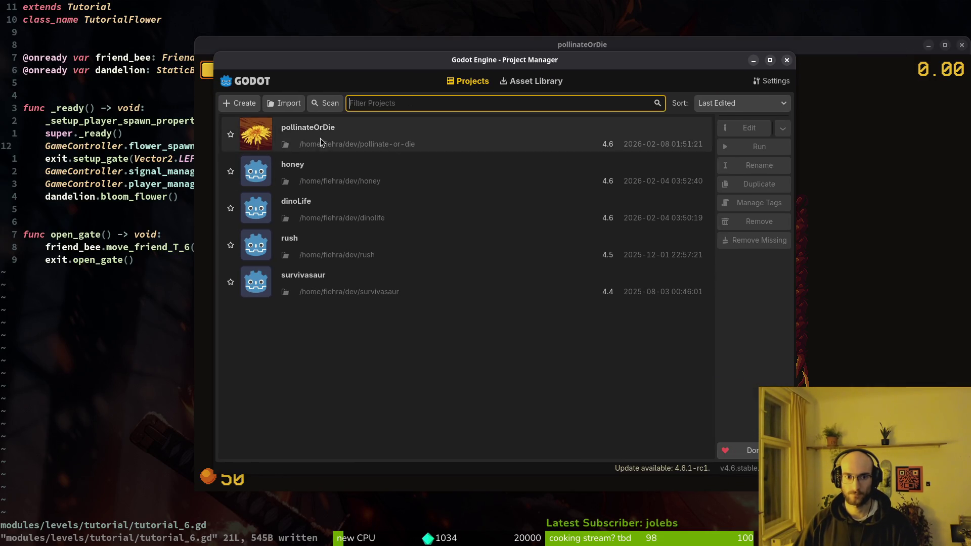
{"action": "double_click", "coordinate": [320, 138]}
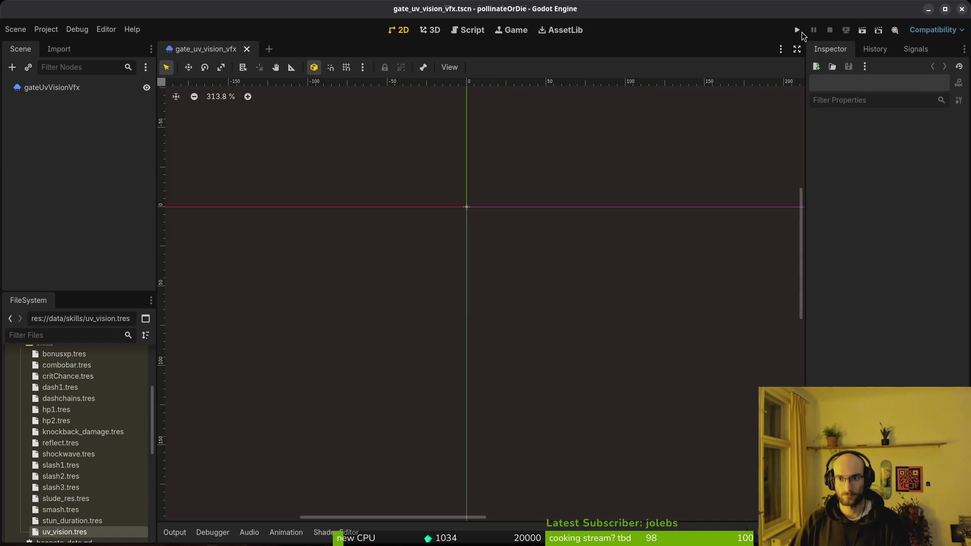
{"action": "left_click", "coordinate": [797, 30]}
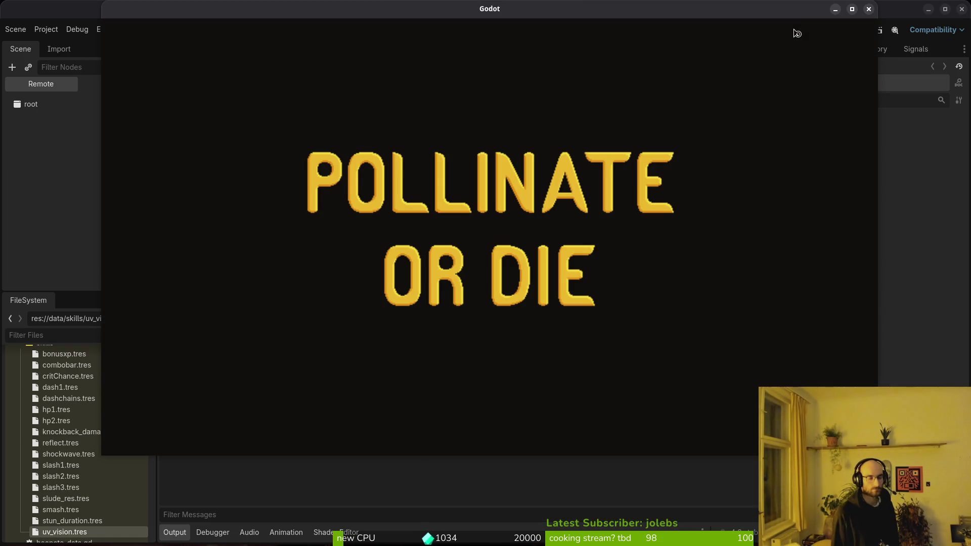
{"action": "key", "text": "Return"}
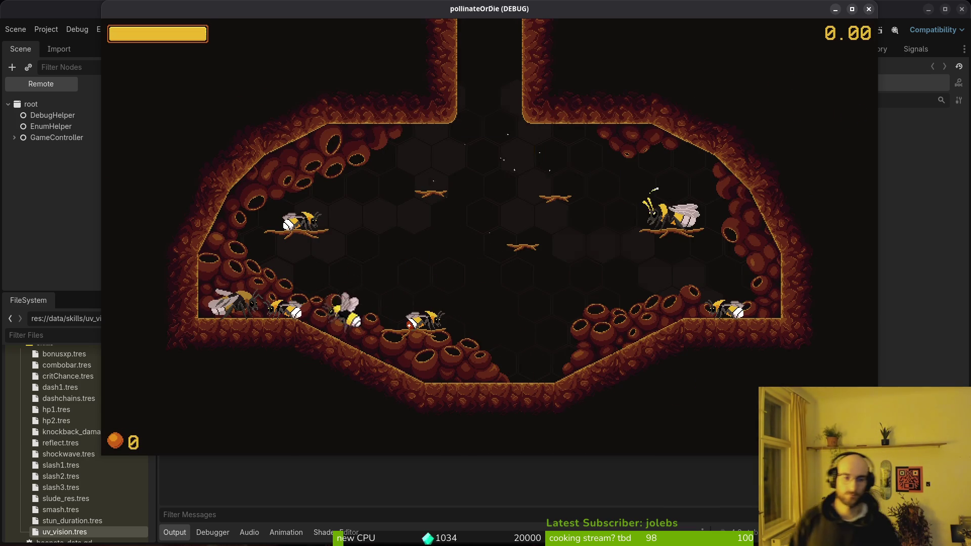
Enable development level and level selector in Pause > debugging, then stop the game
{"action": "key", "text": "Escape"}
{"action": "key", "text": "Return"}
{"action": "key", "text": "Down"}
{"action": "key", "text": "Down"}
{"action": "key", "text": "Down"}
{"action": "key", "text": "Down"}
{"action": "key", "text": "Return"}
{"action": "key", "text": "Up"}
{"action": "key", "text": "Return"}
{"action": "key", "text": "Escape"}
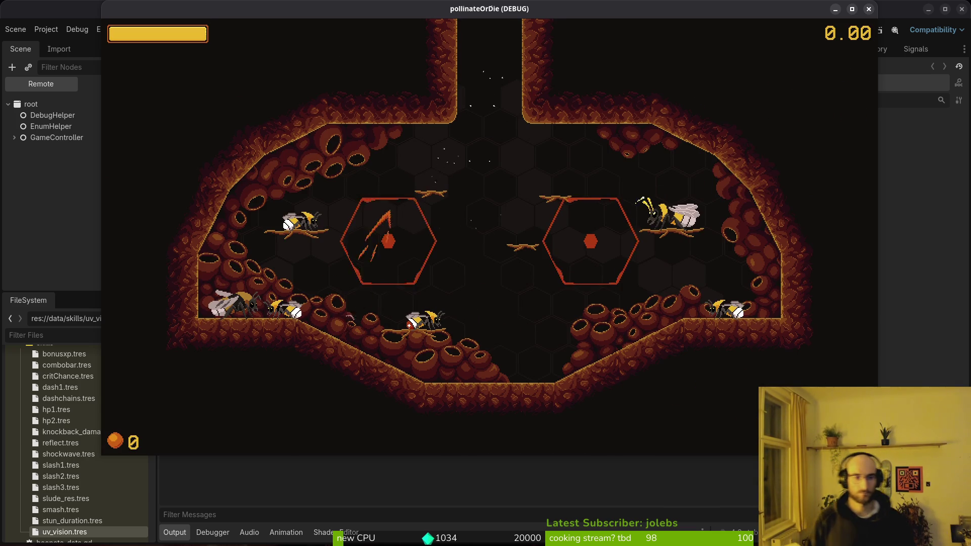
{"action": "key", "text": "F8"}
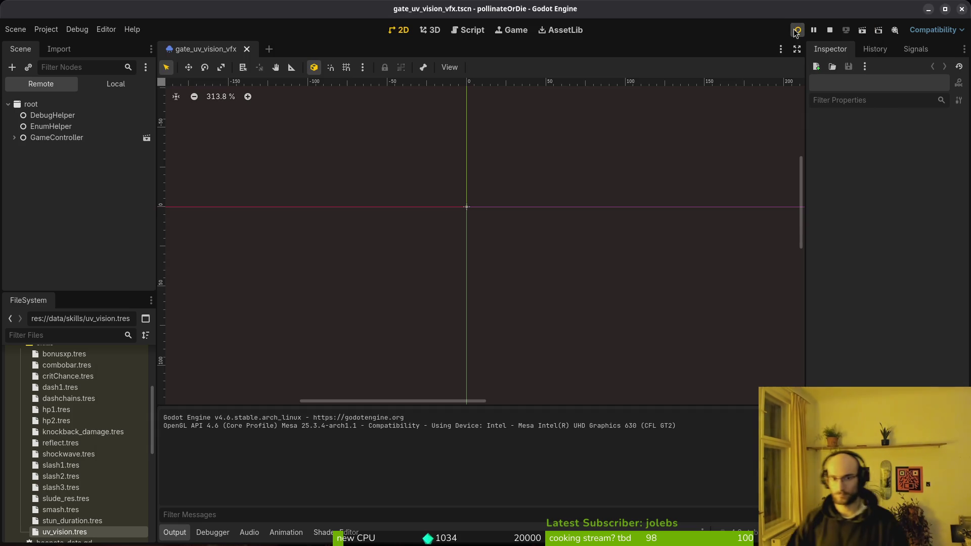
Open gameover.tscn, then quick-open debug_overlay.tscn
{"action": "key", "text": "shift+alt+o"}
{"action": "type", "text": "e"}
{"action": "key", "text": "BackSpace"}
{"action": "type", "text": "gameover"}
{"action": "key", "text": "Return"}
{"action": "key", "text": "shift+alt+o"}
{"action": "type", "text": "debhoverts"}
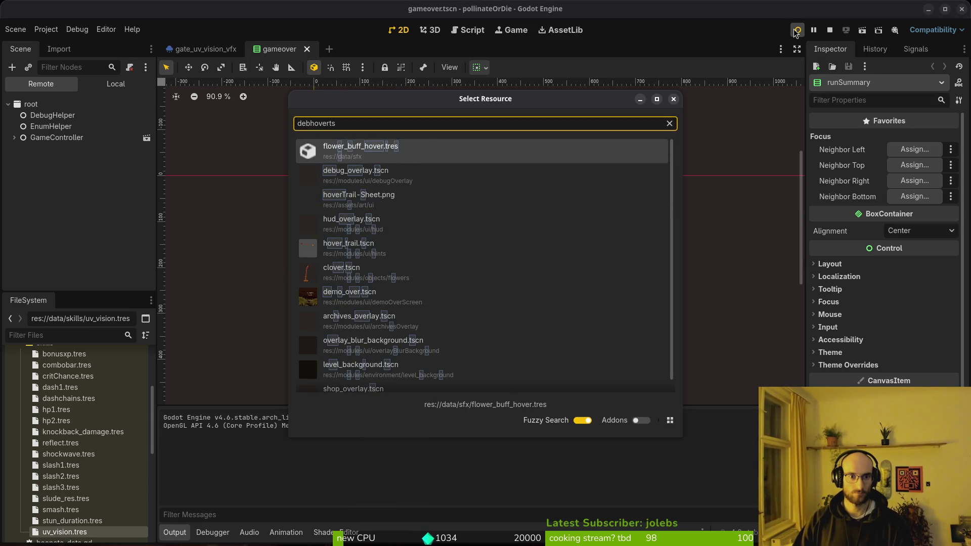
{"action": "key", "text": "Down"}
{"action": "key", "text": "Return"}
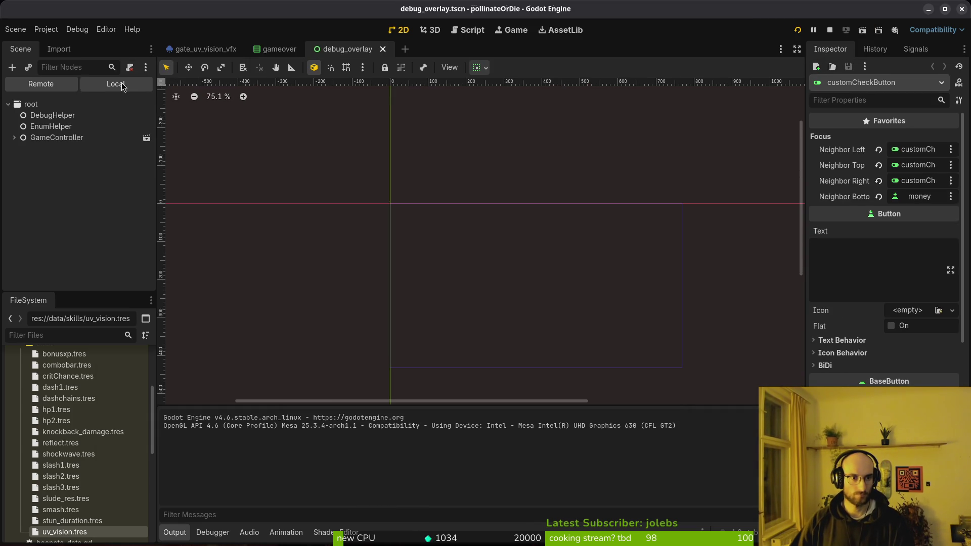
In the Local node tree, set the devlevel label's vertical alignment to Center, keeping Left horizontal, and save
{"action": "left_click", "coordinate": [116, 83]}
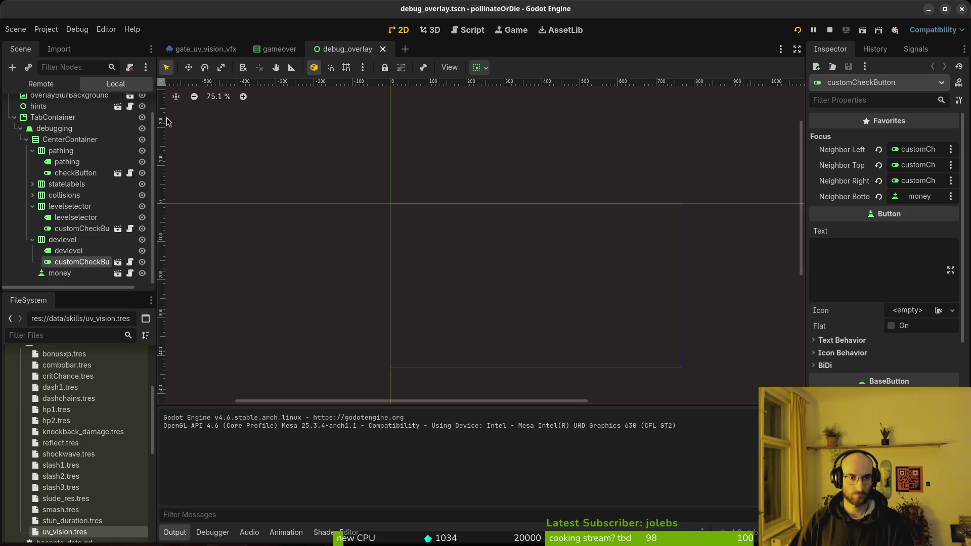
{"action": "scroll", "coordinate": [142, 127], "scroll_direction": "up", "scroll_amount": 3}
{"action": "left_click", "coordinate": [142, 104]}
{"action": "scroll", "coordinate": [487, 289], "scroll_direction": "up", "scroll_amount": 4}
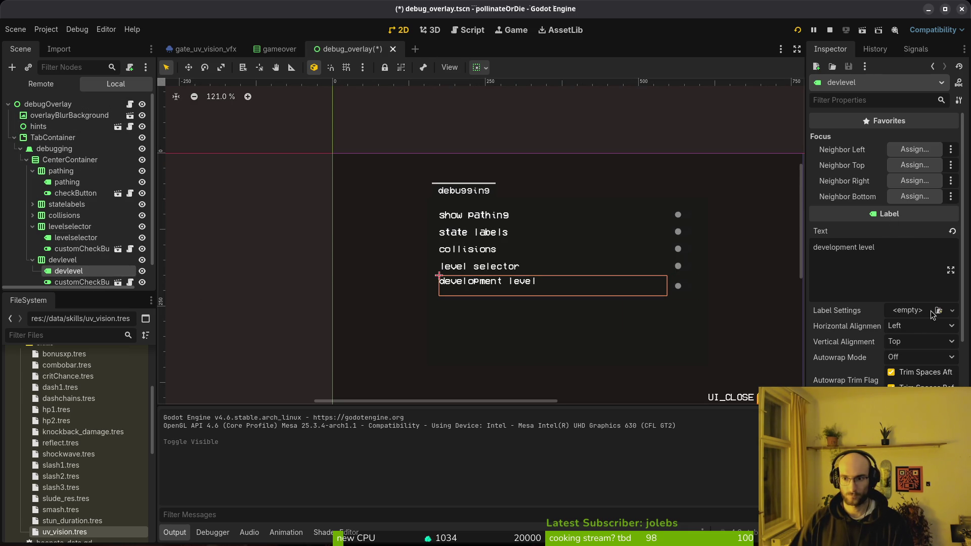
{"action": "left_click", "coordinate": [899, 329]}
{"action": "left_click", "coordinate": [916, 343]}
{"action": "left_click", "coordinate": [915, 361]}
{"action": "left_click", "coordinate": [915, 329]}
{"action": "left_click", "coordinate": [914, 344]}
{"action": "key", "text": "ctrl+s"}
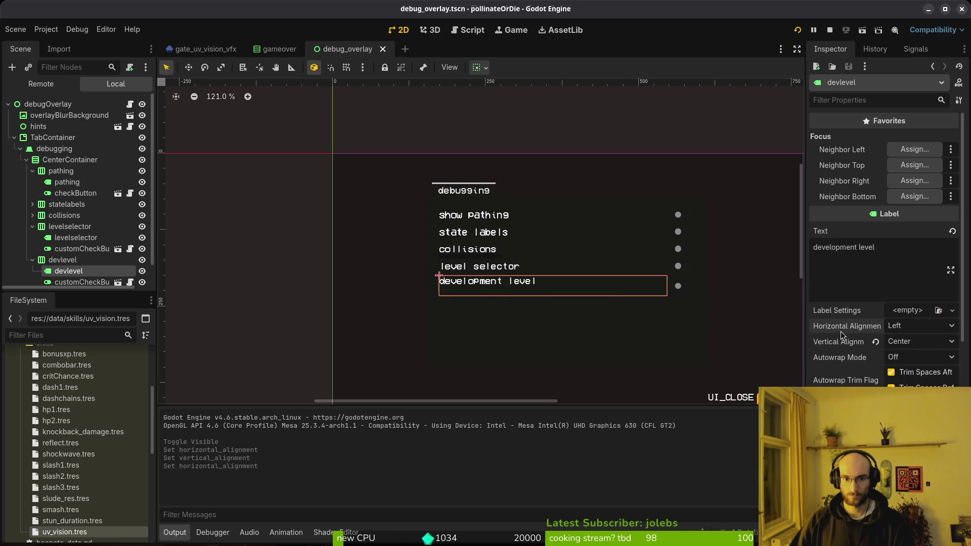
{"action": "left_click", "coordinate": [924, 344]}
{"action": "left_click", "coordinate": [76, 274]}
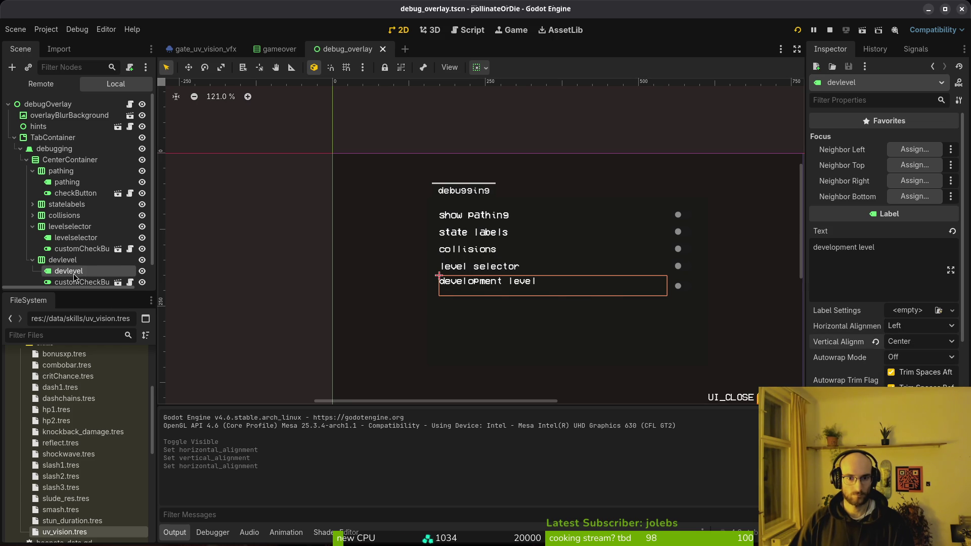
Match devlevel's container sizing to the level selector label's fill and expand, and save
{"action": "scroll", "coordinate": [514, 306], "scroll_direction": "up", "scroll_amount": 4}
{"action": "scroll", "coordinate": [81, 257], "scroll_direction": "down", "scroll_amount": 1}
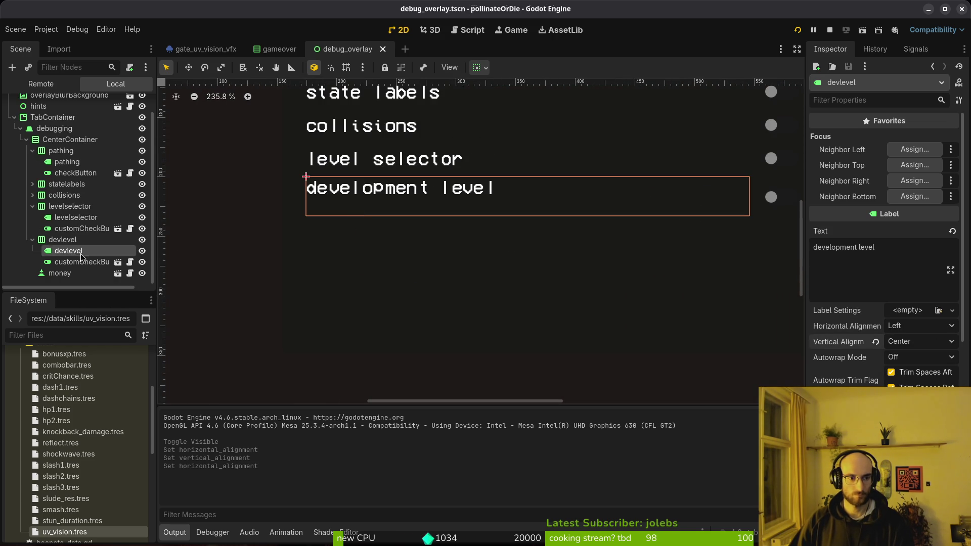
{"action": "left_click", "coordinate": [76, 263]}
{"action": "left_click", "coordinate": [338, 160]}
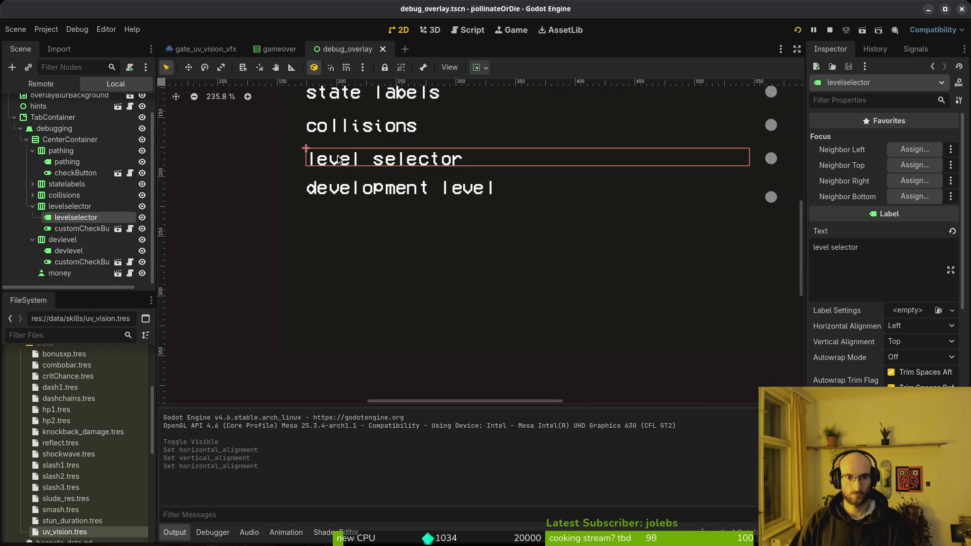
{"action": "scroll", "coordinate": [526, 177], "scroll_direction": "down", "scroll_amount": 2}
{"action": "left_click", "coordinate": [69, 250]}
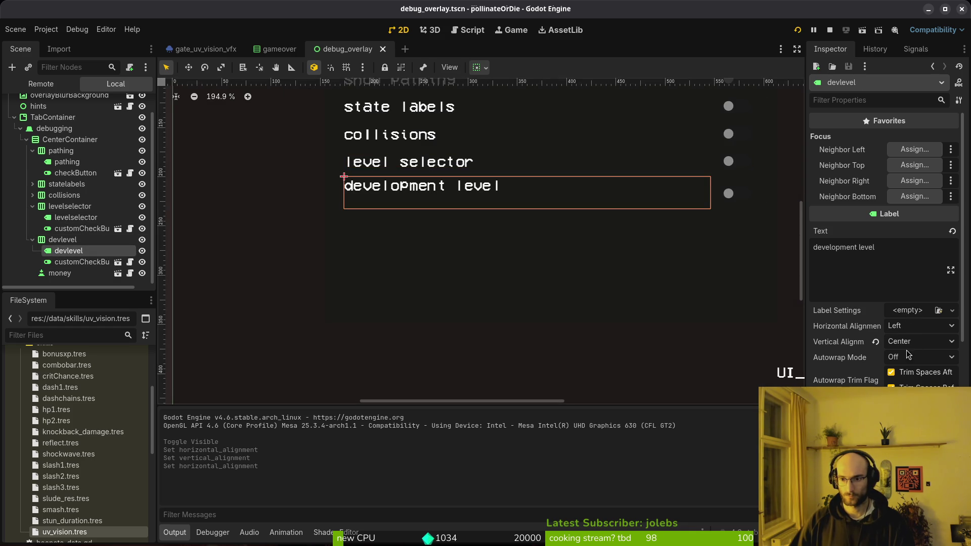
{"action": "scroll", "coordinate": [909, 342], "scroll_direction": "down", "scroll_amount": 5}
{"action": "left_click", "coordinate": [873, 313]}
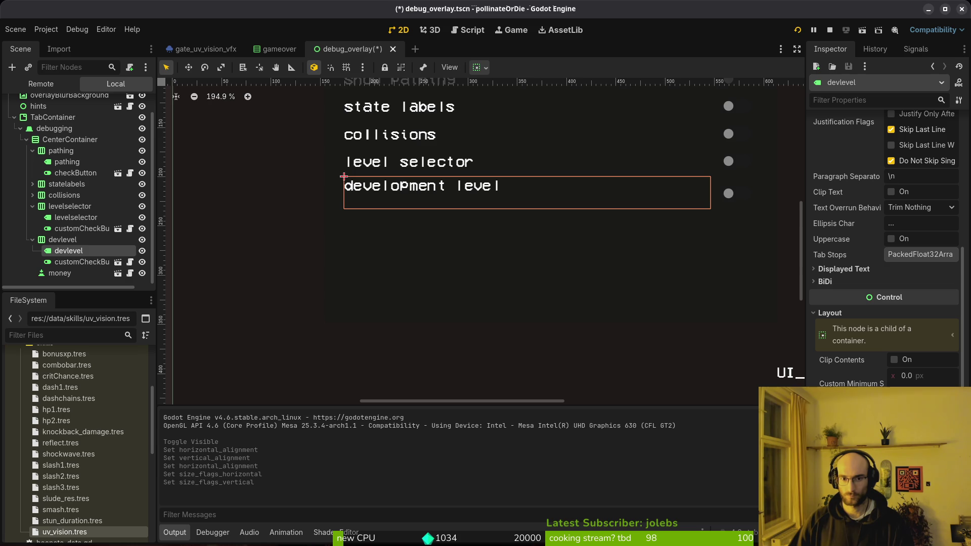
{"action": "key", "text": "ctrl+s"}
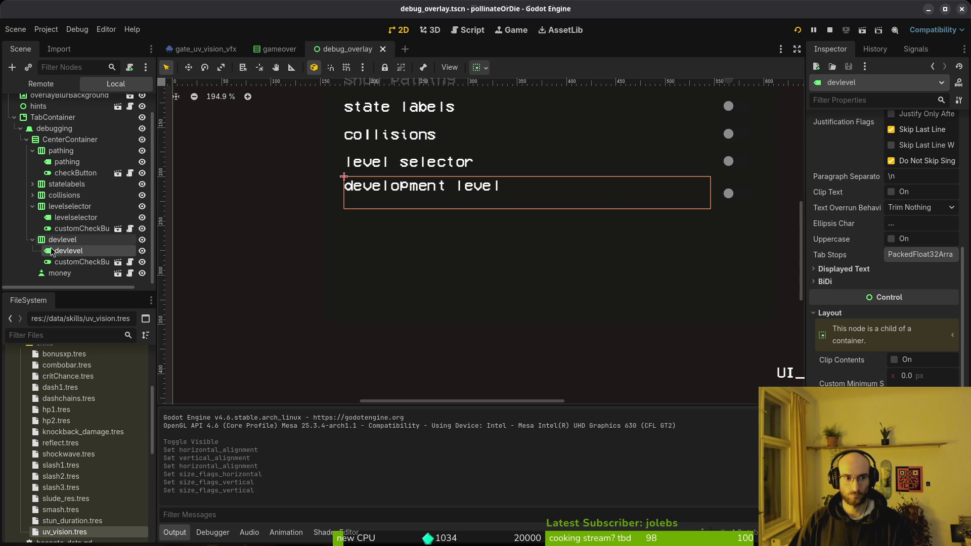
{"action": "scroll", "coordinate": [864, 287], "scroll_direction": "down", "scroll_amount": 3}
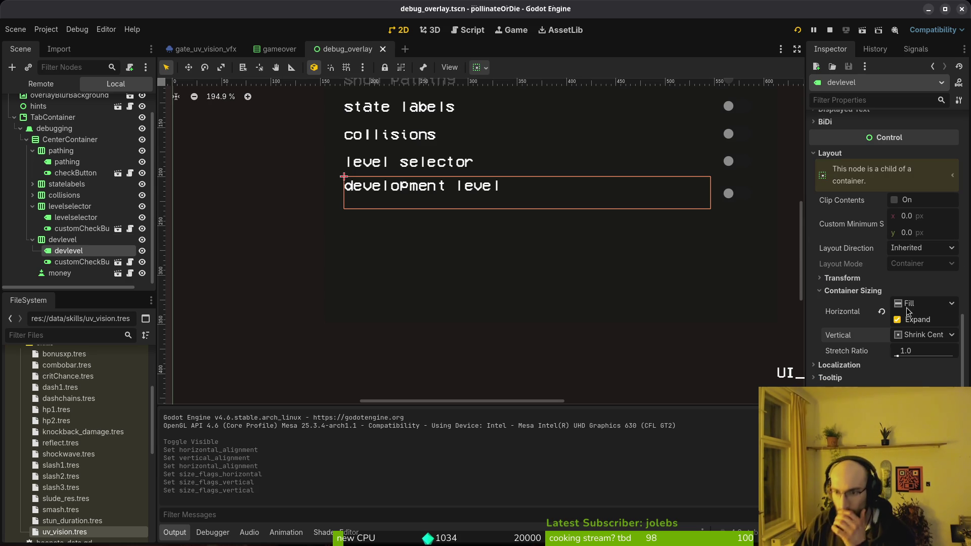
{"action": "left_click", "coordinate": [864, 289]}
{"action": "scroll", "coordinate": [458, 241], "scroll_direction": "up", "scroll_amount": 3}
{"action": "scroll", "coordinate": [587, 230], "scroll_direction": "down", "scroll_amount": 2}
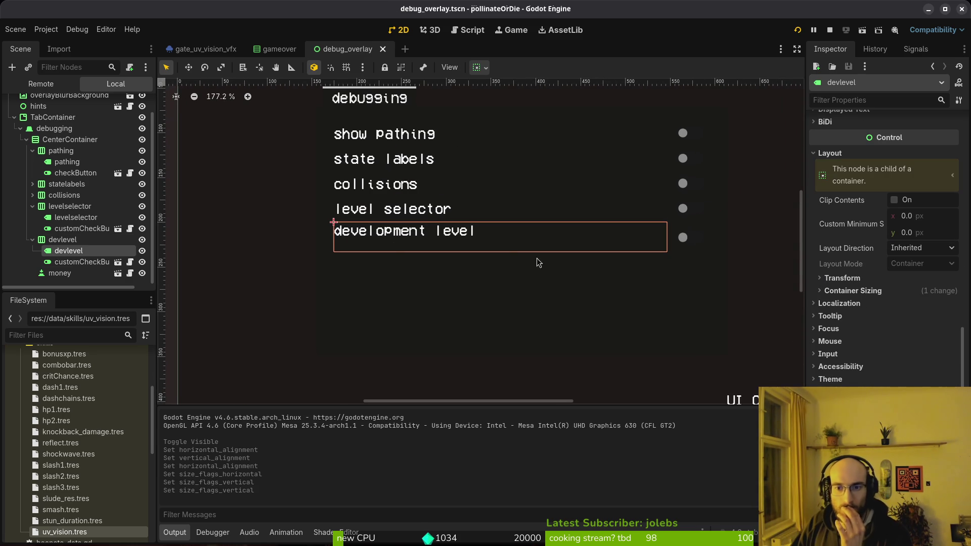
{"action": "left_click", "coordinate": [70, 218]}
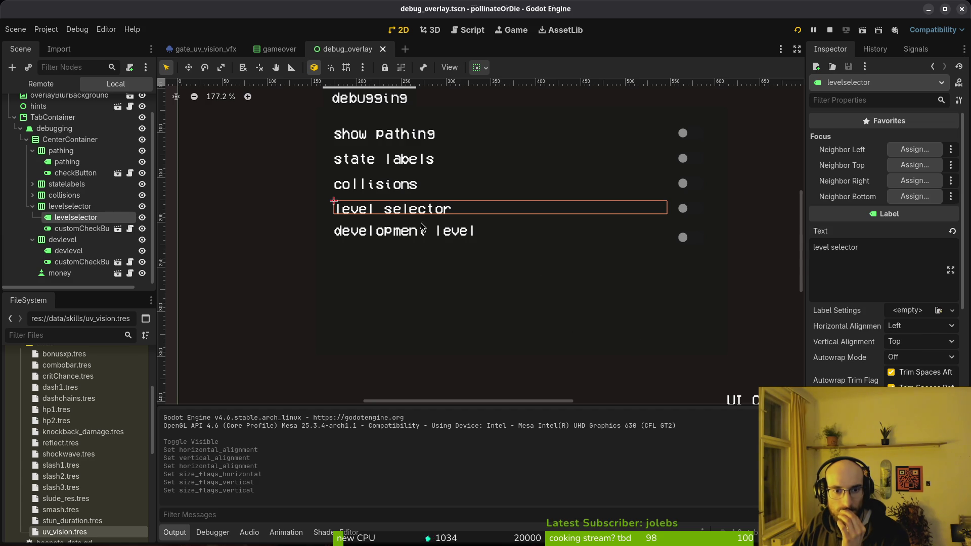
{"action": "left_click", "coordinate": [71, 240]}
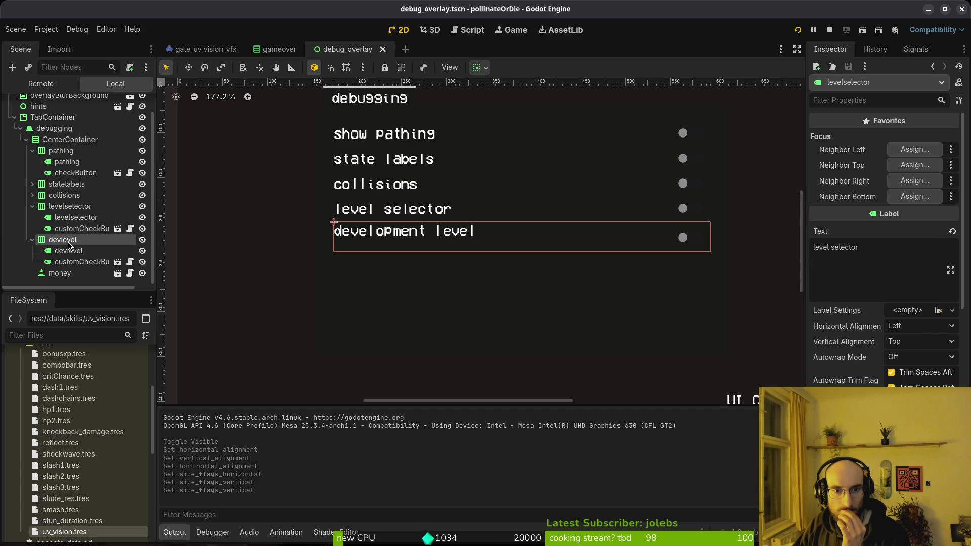
{"action": "left_click", "coordinate": [76, 208]}
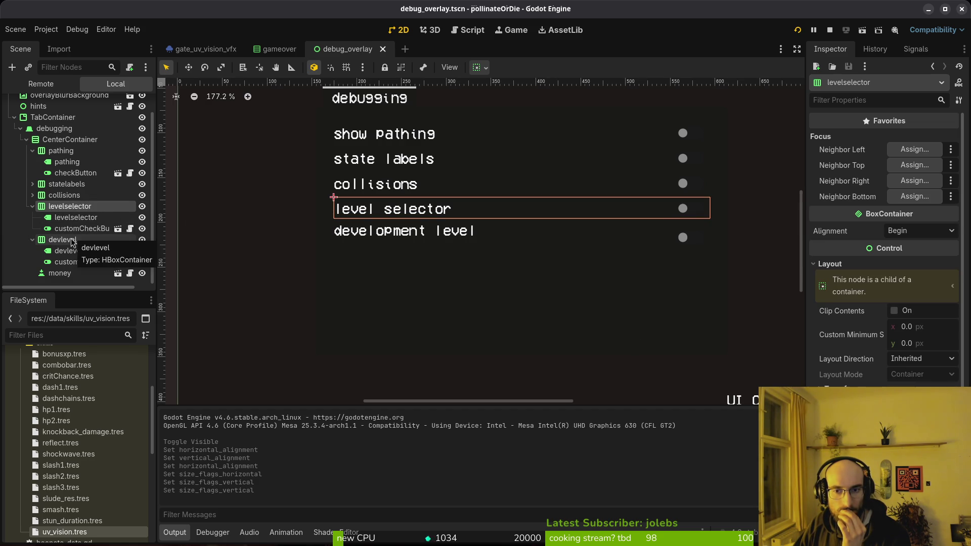
{"action": "left_click", "coordinate": [72, 241]}
{"action": "left_click", "coordinate": [74, 210]}
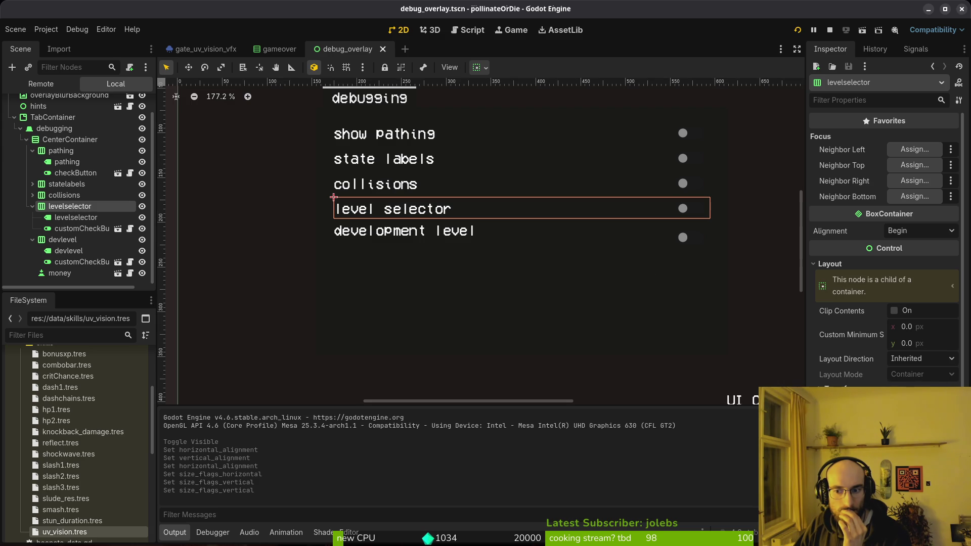
{"action": "left_click", "coordinate": [62, 239]}
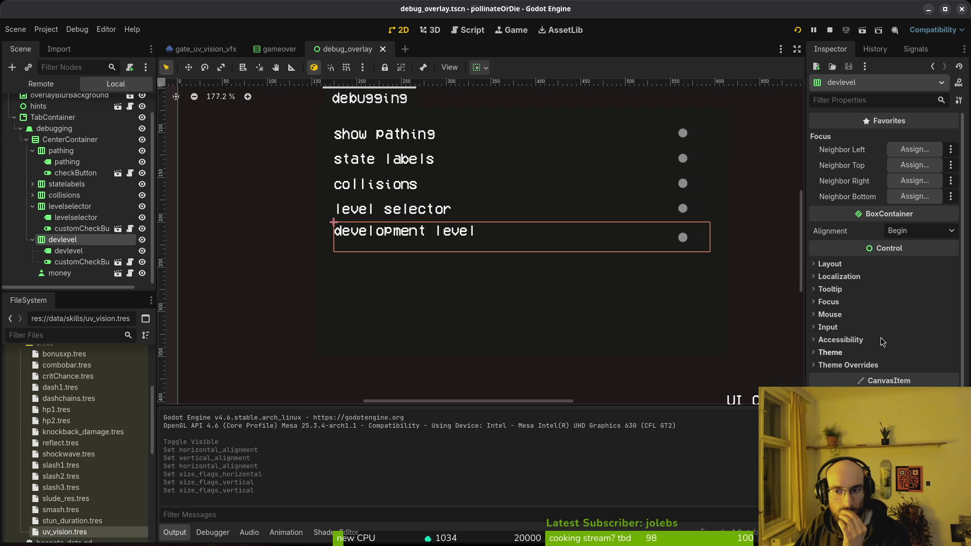
{"action": "left_click", "coordinate": [57, 209]}
{"action": "left_click", "coordinate": [32, 207]}
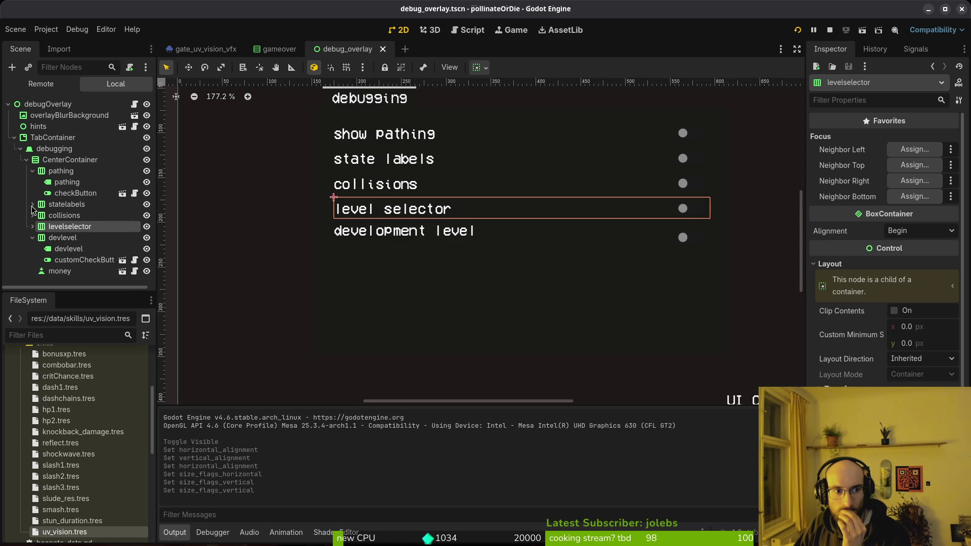
{"action": "left_click", "coordinate": [57, 240]}
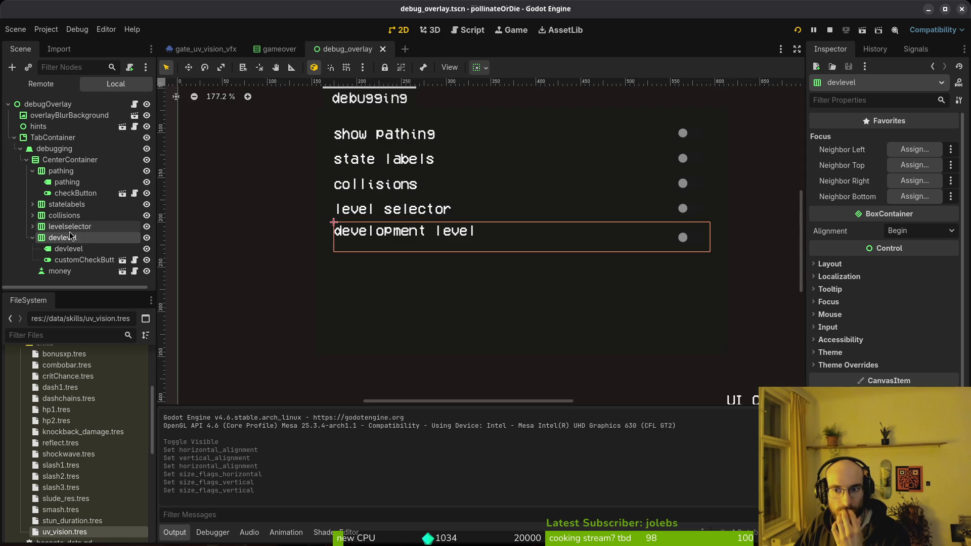
{"action": "left_click", "coordinate": [70, 226]}
{"action": "left_click", "coordinate": [816, 264]}
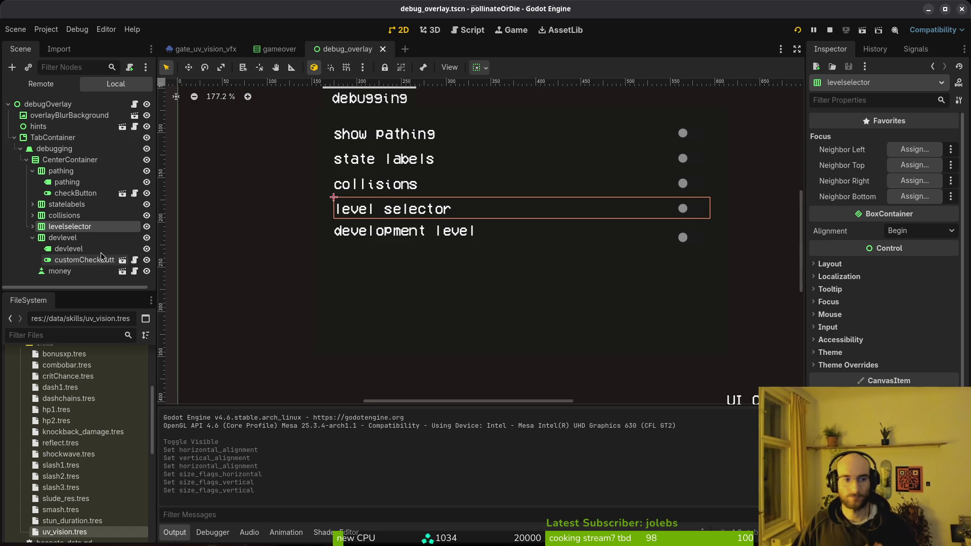
{"action": "left_click", "coordinate": [33, 227]}
{"action": "left_click", "coordinate": [65, 238]}
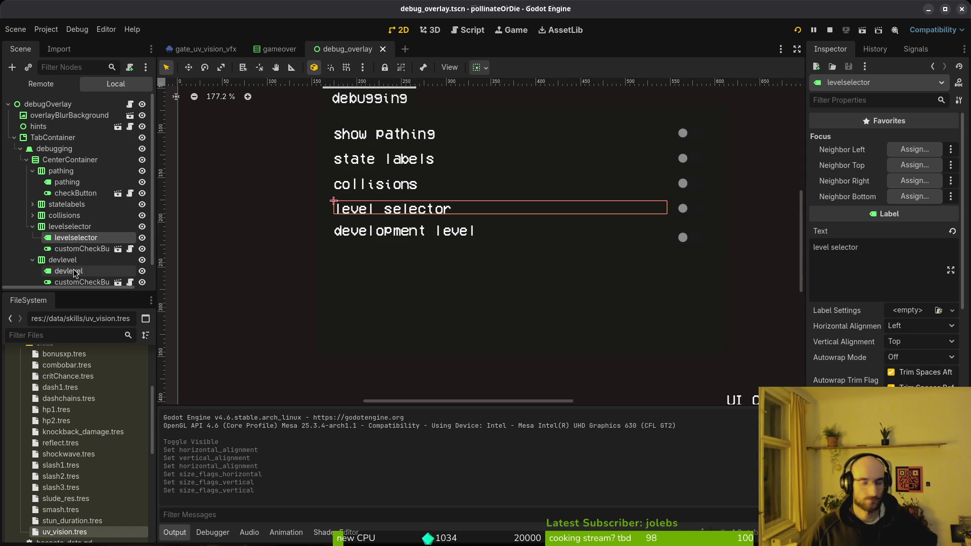
{"action": "scroll", "coordinate": [861, 345], "scroll_direction": "down", "scroll_amount": 5}
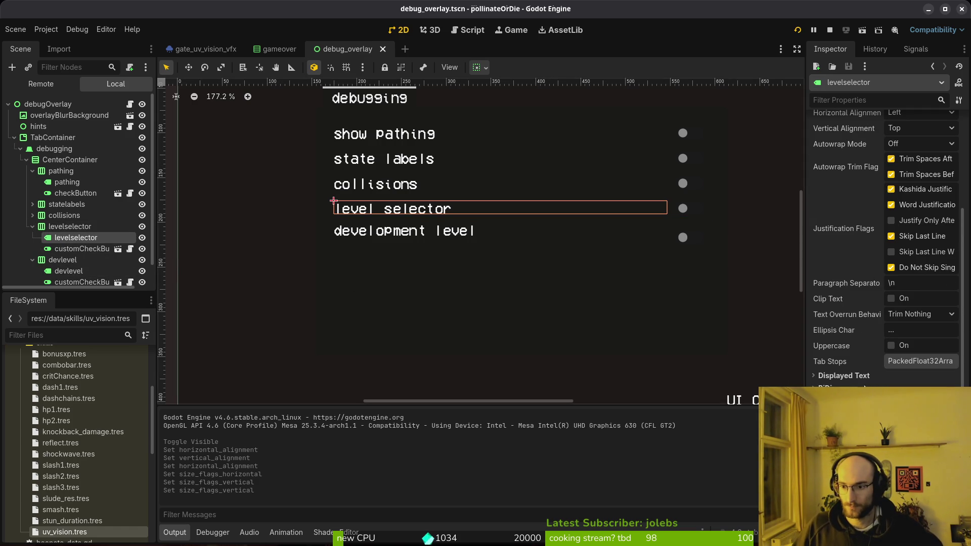
{"action": "scroll", "coordinate": [855, 380], "scroll_direction": "down", "scroll_amount": 3}
{"action": "left_click", "coordinate": [68, 271]}
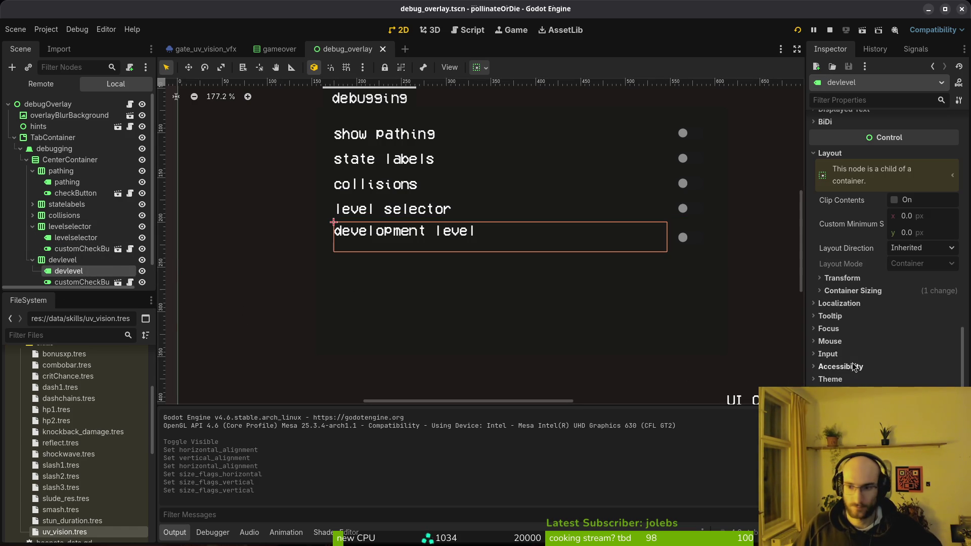
{"action": "scroll", "coordinate": [843, 157], "scroll_direction": "up", "scroll_amount": 2}
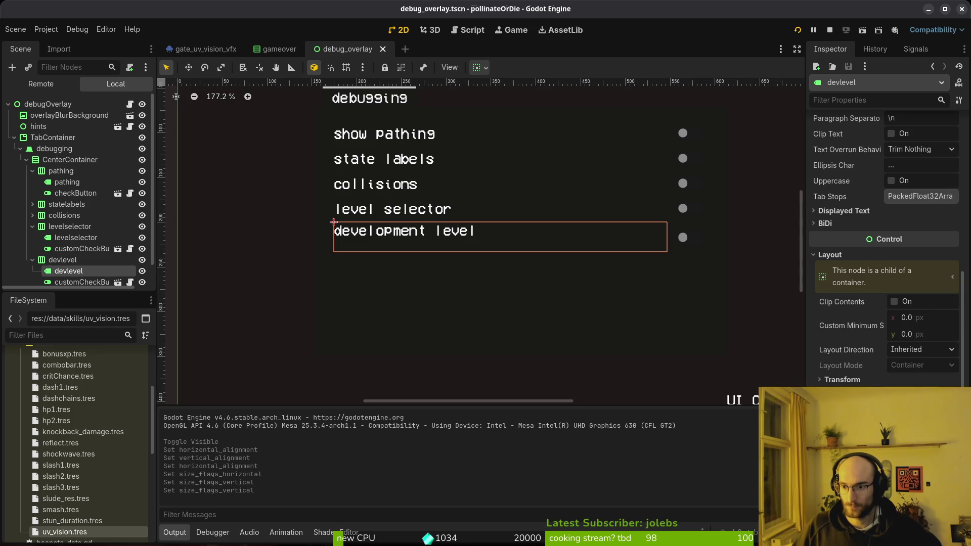
{"action": "left_click", "coordinate": [76, 238]}
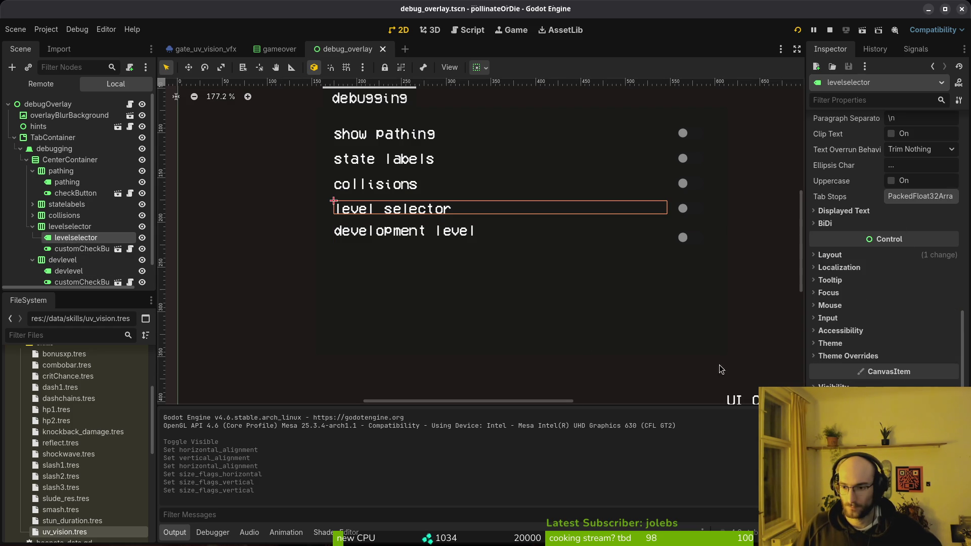
{"action": "left_click", "coordinate": [830, 255]}
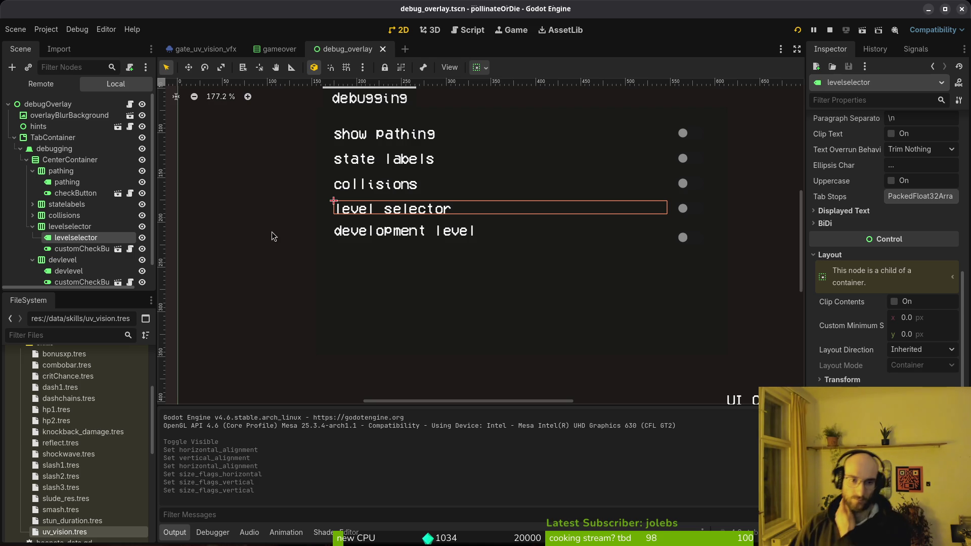
{"action": "left_click", "coordinate": [69, 272]}
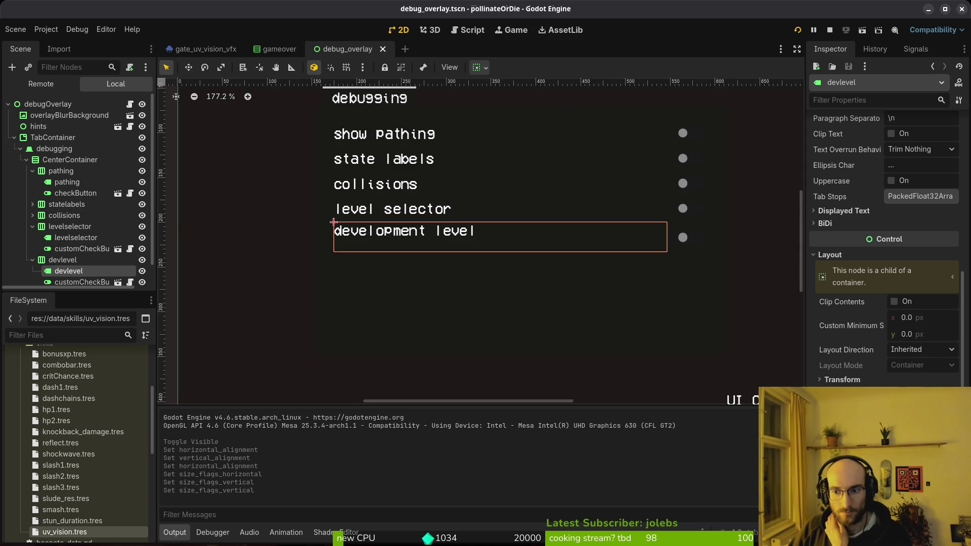
{"action": "left_click", "coordinate": [871, 383]}
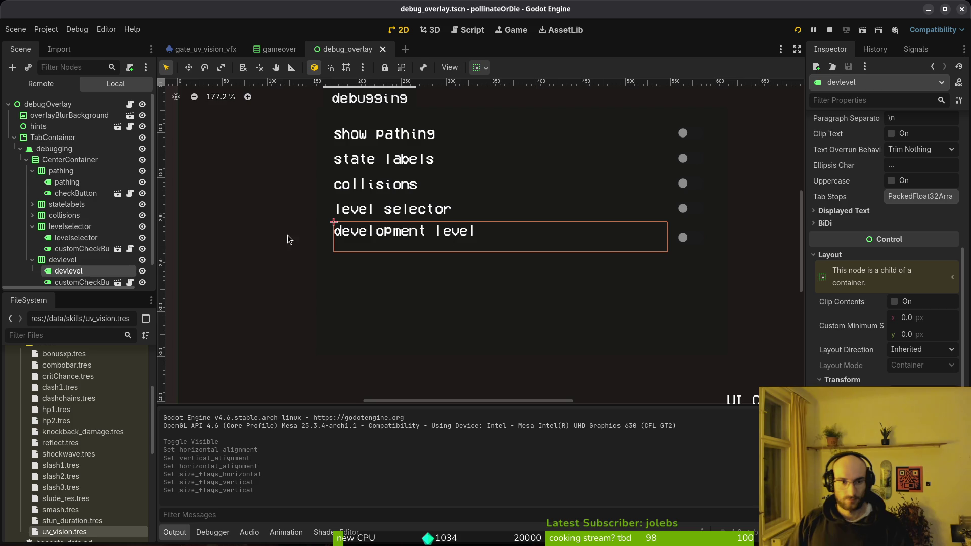
{"action": "left_click", "coordinate": [76, 282]}
{"action": "left_click", "coordinate": [76, 248]}
{"action": "left_click", "coordinate": [71, 271]}
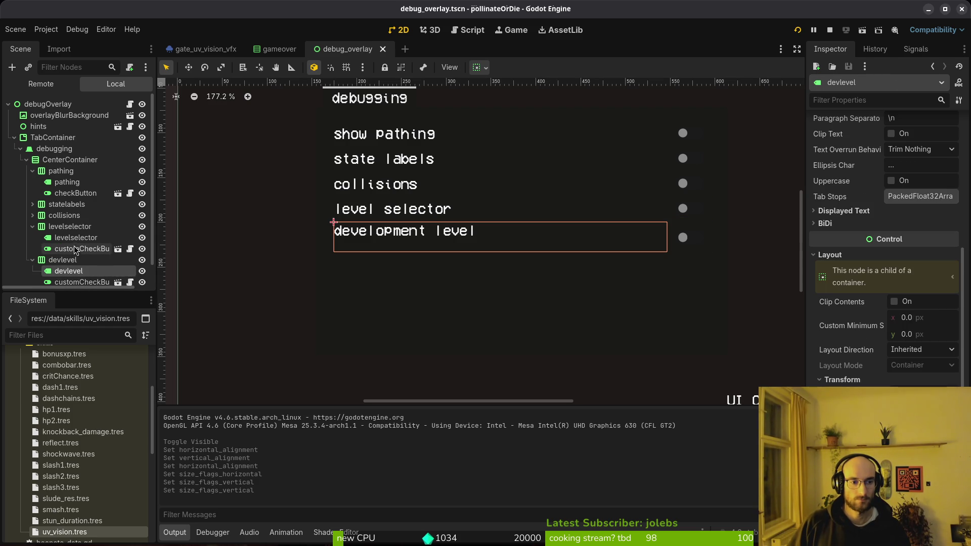
{"action": "left_click", "coordinate": [74, 228]}
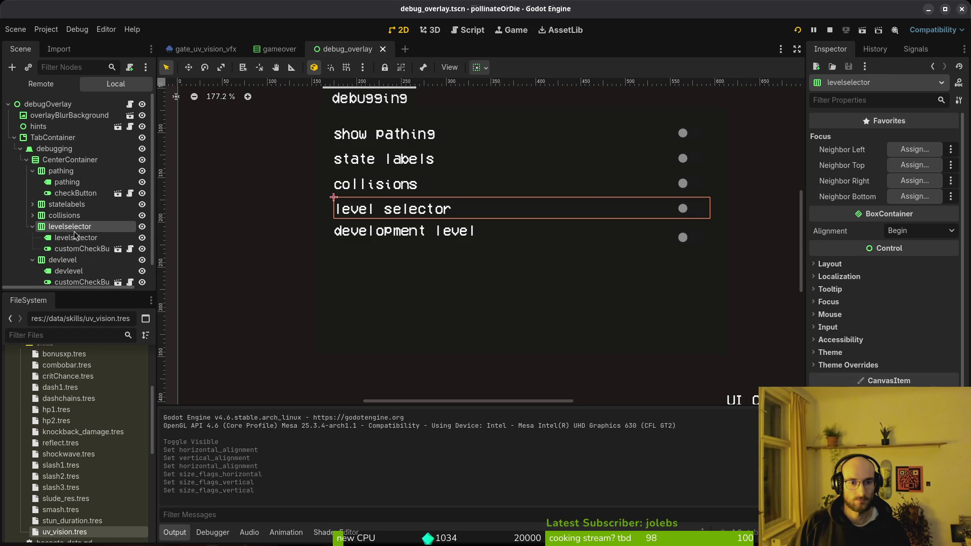
{"action": "left_click", "coordinate": [69, 271]}
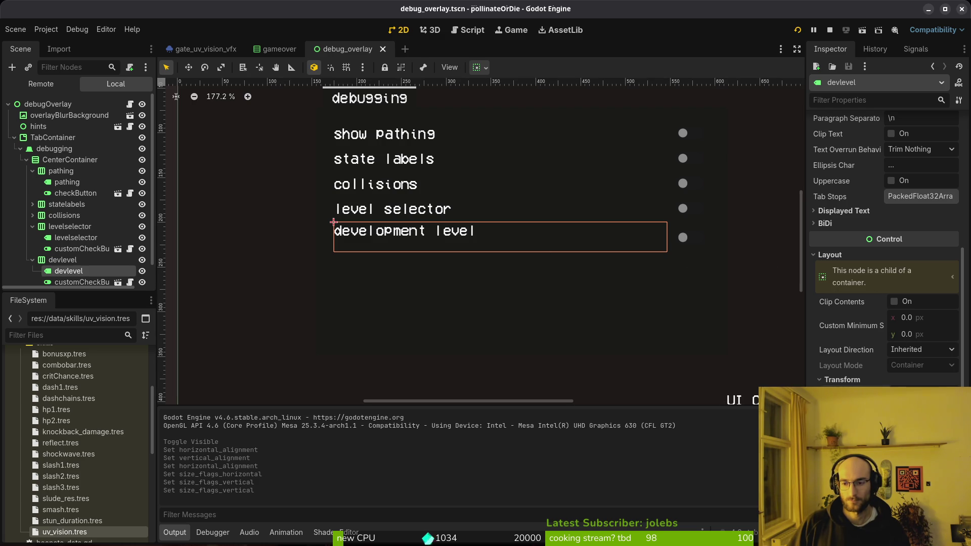
{"action": "left_click", "coordinate": [58, 250]}
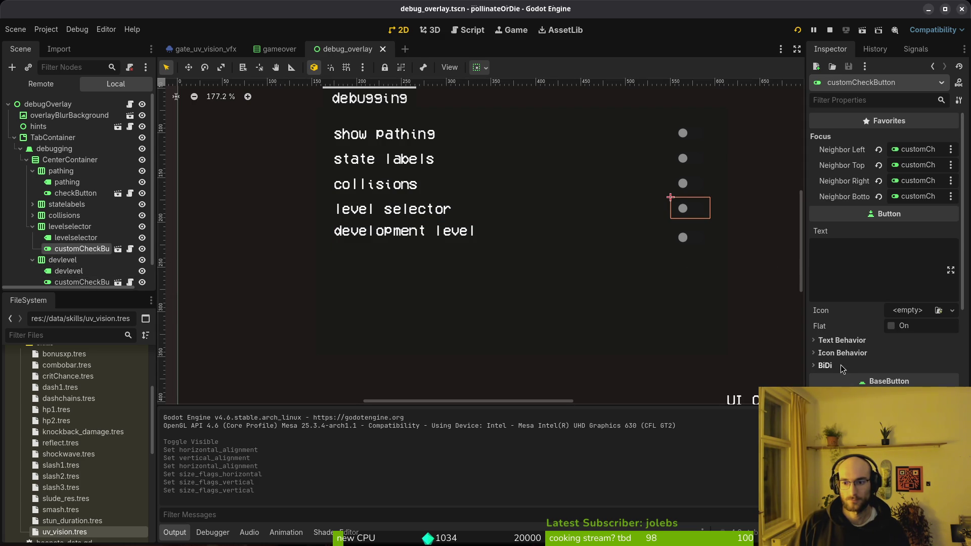
{"action": "scroll", "coordinate": [879, 358], "scroll_direction": "down", "scroll_amount": 5}
{"action": "left_click", "coordinate": [838, 302]}
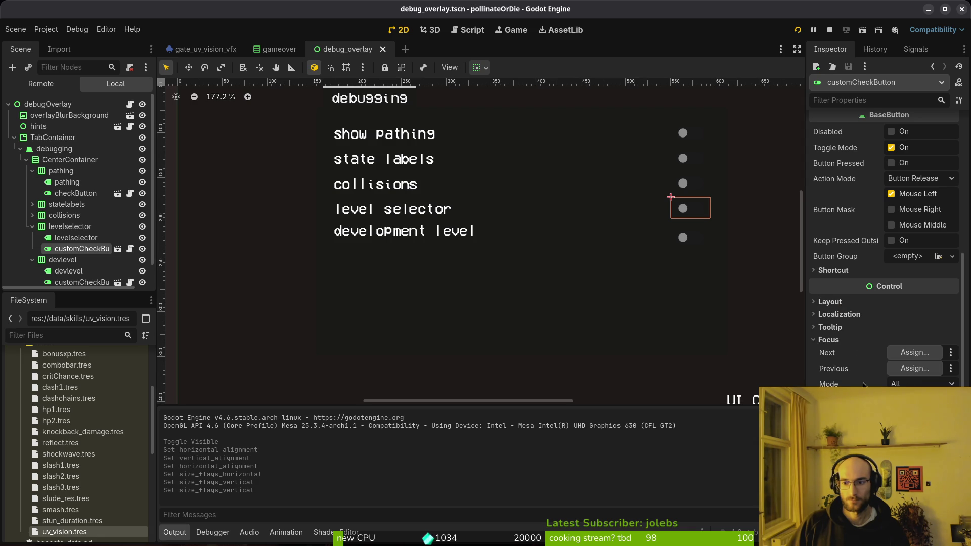
{"action": "scroll", "coordinate": [101, 258], "scroll_direction": "down", "scroll_amount": 1}
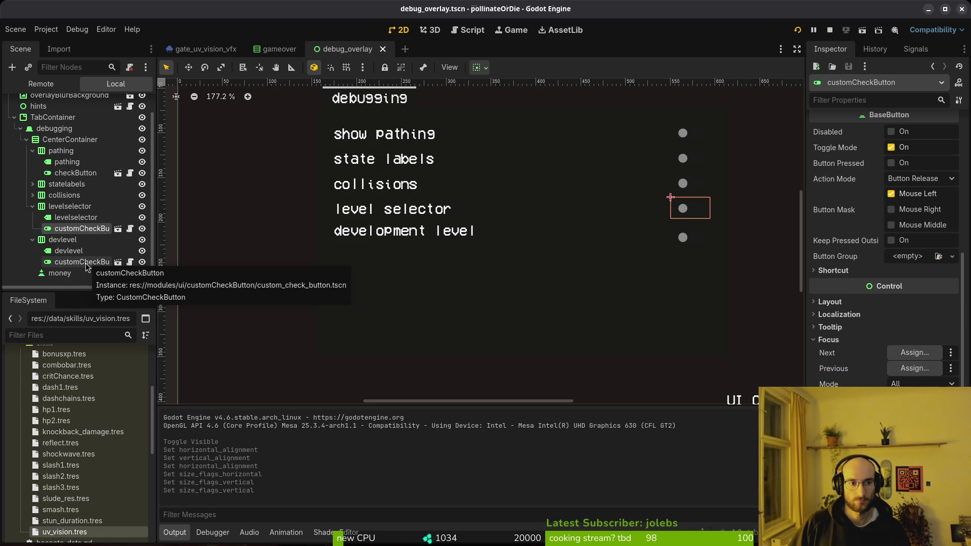
{"action": "left_click", "coordinate": [86, 263]}
{"action": "scroll", "coordinate": [853, 377], "scroll_direction": "down", "scroll_amount": 5}
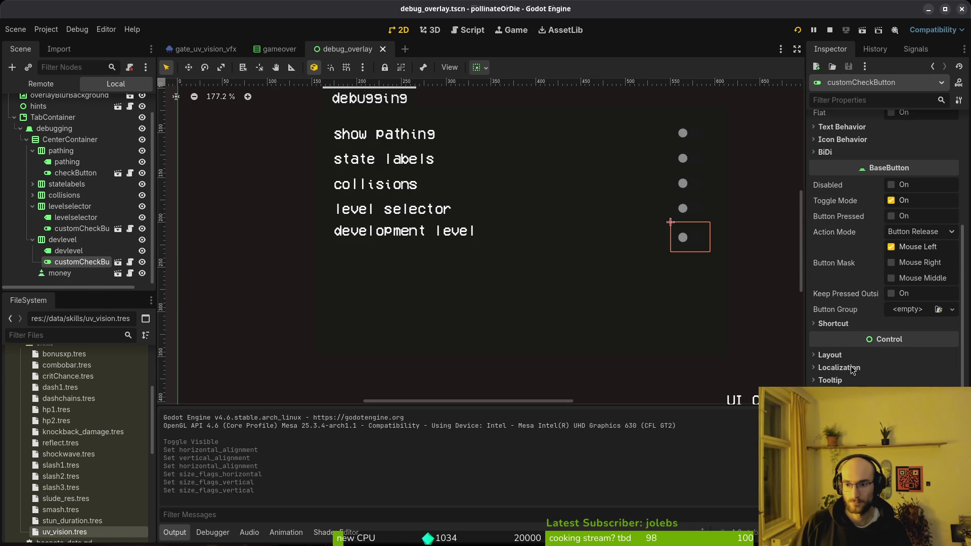
{"action": "left_click", "coordinate": [60, 273]}
{"action": "left_click", "coordinate": [76, 262]}
{"action": "left_click", "coordinate": [62, 239]}
{"action": "left_click", "coordinate": [60, 228]}
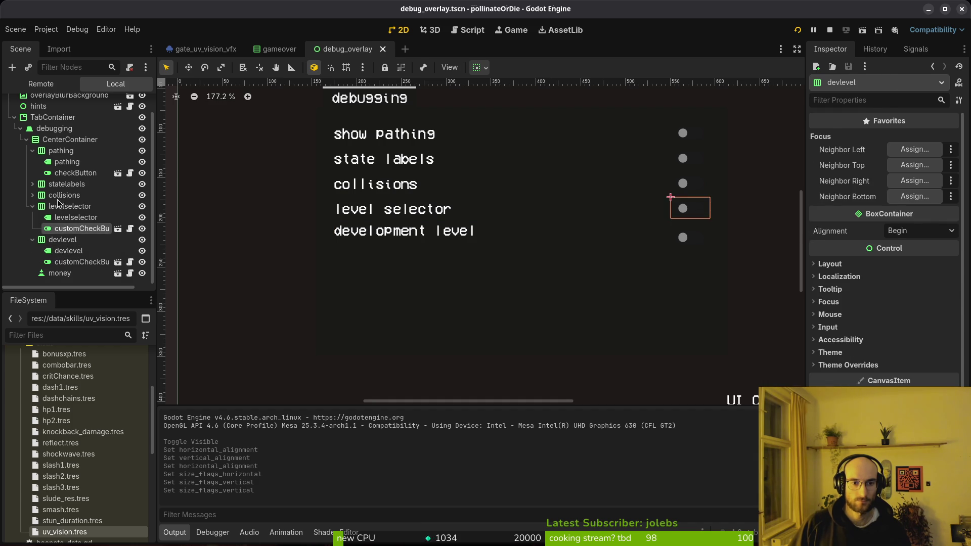
{"action": "left_click", "coordinate": [66, 184]}
{"action": "left_click", "coordinate": [54, 140]}
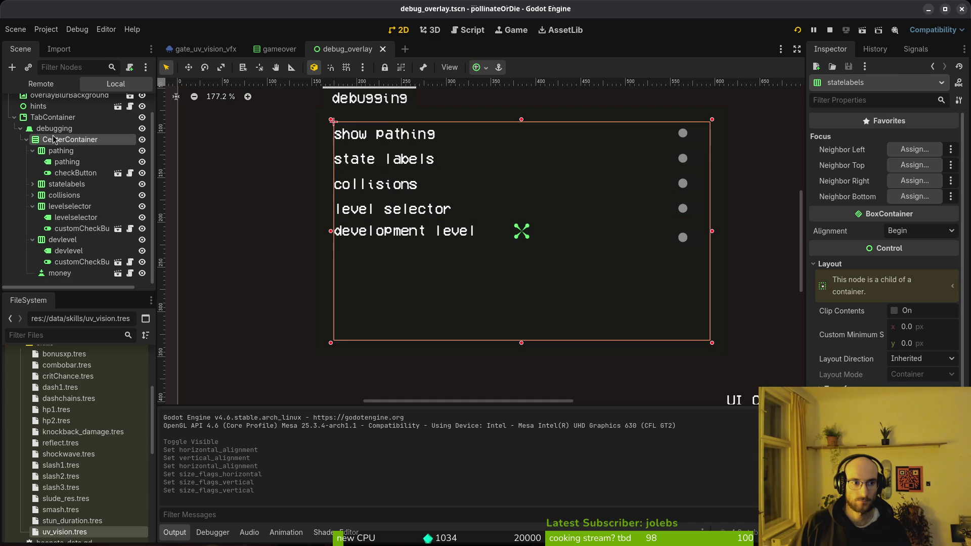
{"action": "left_click", "coordinate": [68, 251]}
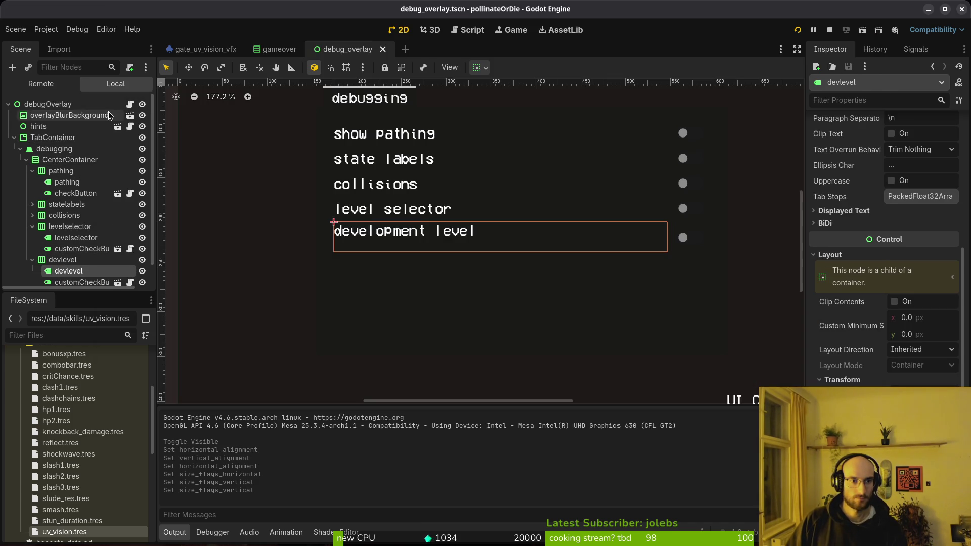
{"action": "left_click", "coordinate": [141, 104]}
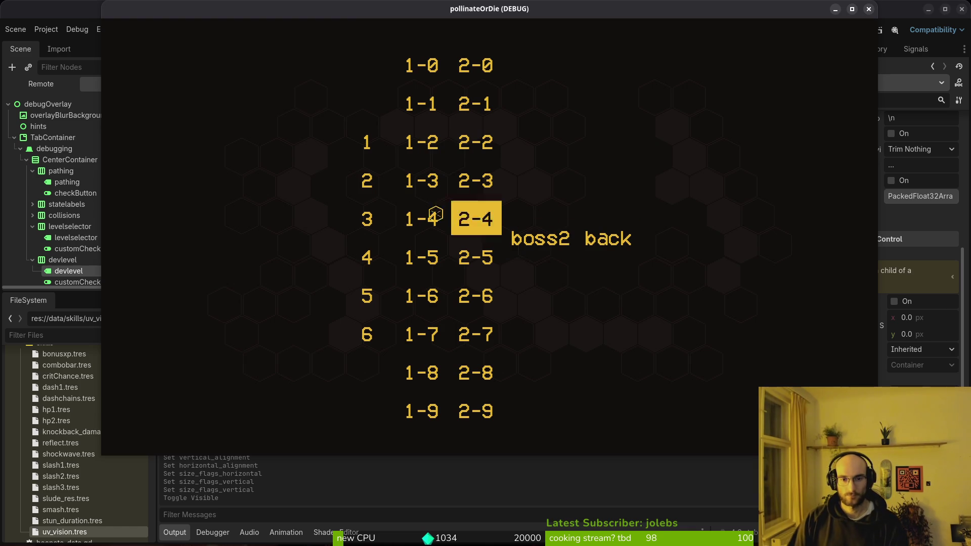
Start a level, skip the tutorial dialogue, and jump to level 6 via the F1 level select
{"action": "left_click", "coordinate": [367, 296]}
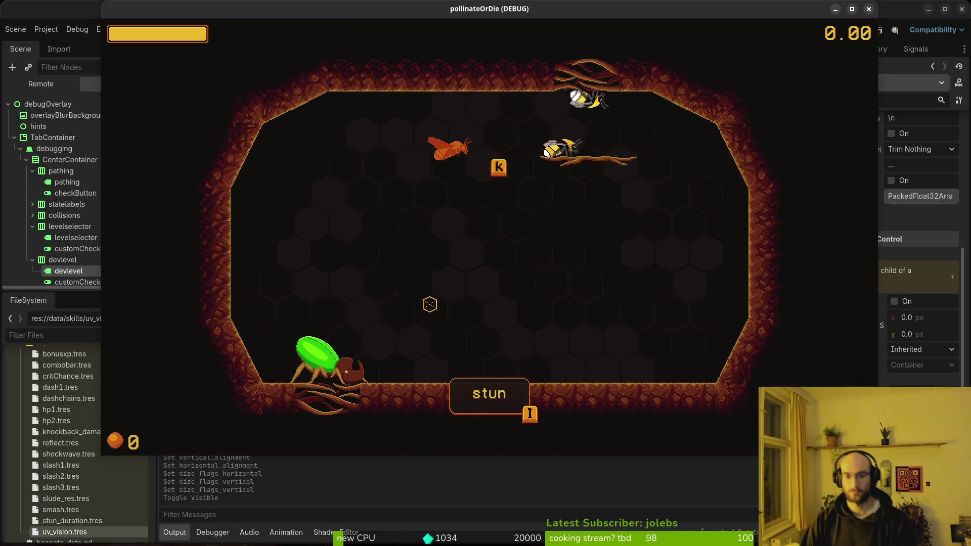
{"action": "key", "text": "i"}
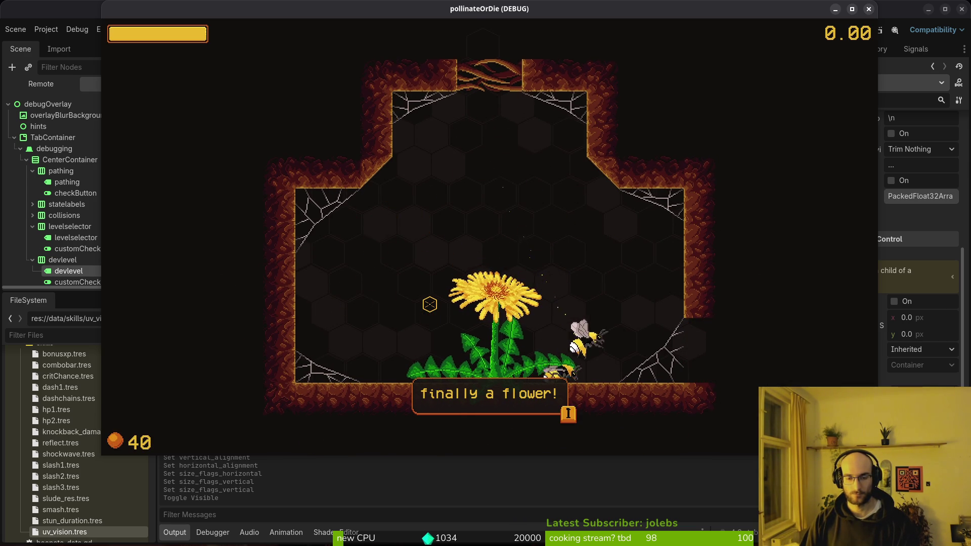
{"action": "left_click", "coordinate": [429, 304]}
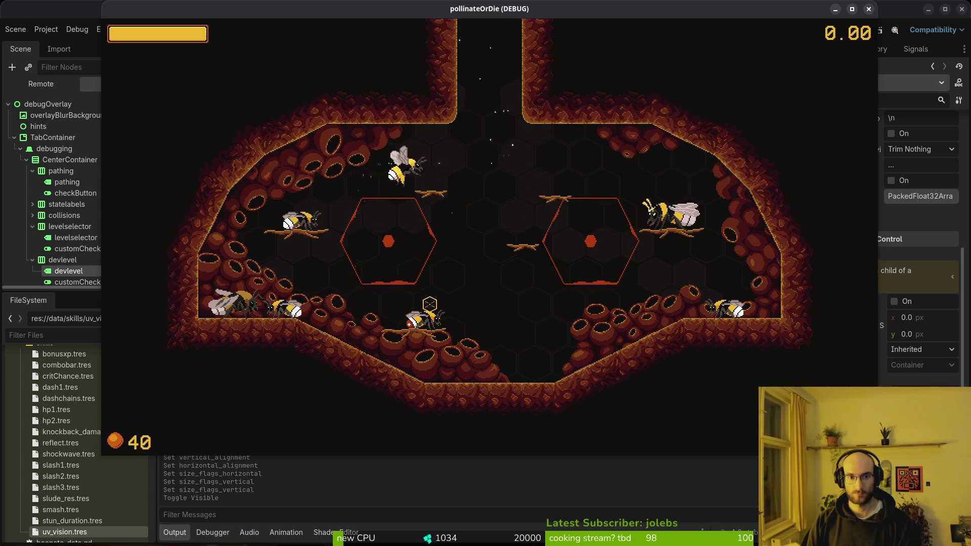
{"action": "key", "text": "F1"}
{"action": "key", "text": "Left"}
{"action": "key", "text": "Left"}
{"action": "key", "text": "Down"}
{"action": "key", "text": "Down"}
{"action": "key", "text": "Down"}
{"action": "key", "text": "Return"}
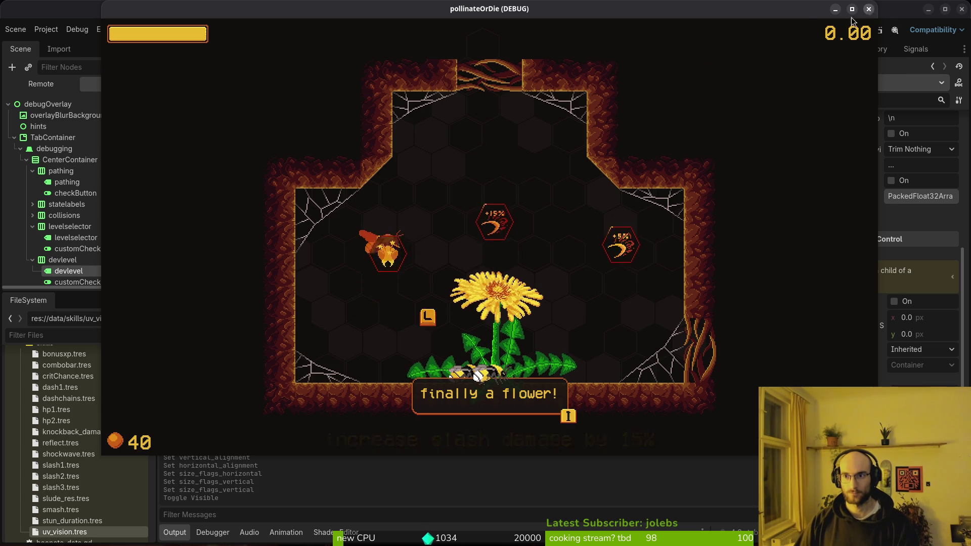
Close the game after a brief rerun, then save and close the debug_overlay and gameover tabs
{"action": "left_click", "coordinate": [870, 9]}
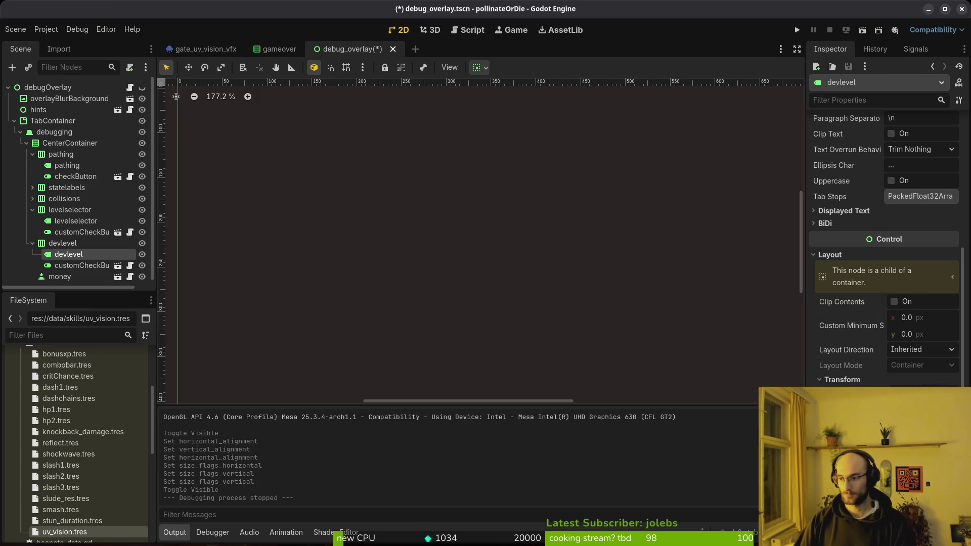
{"action": "key", "text": "F5"}
{"action": "left_click", "coordinate": [964, 46]}
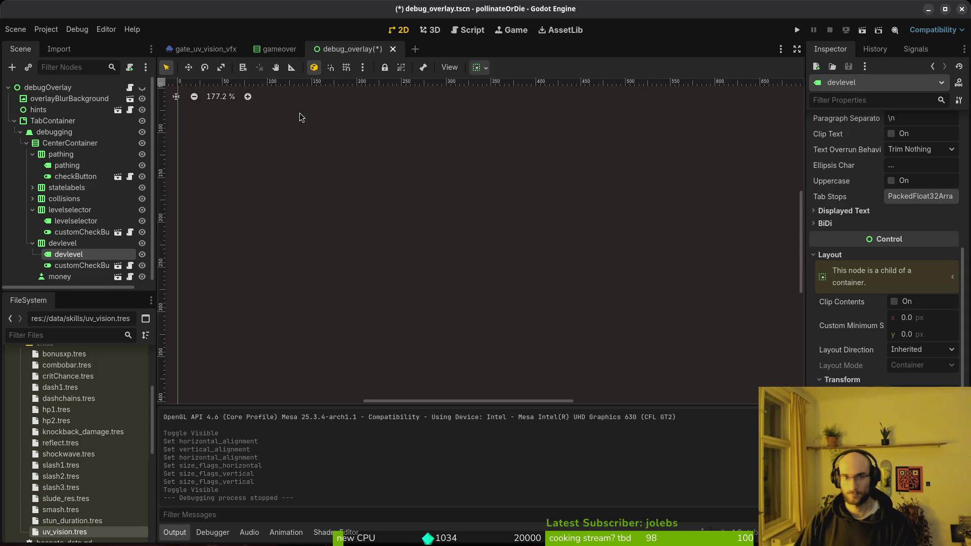
{"action": "key", "text": "ctrl+s"}
{"action": "middle_click", "coordinate": [361, 50]}
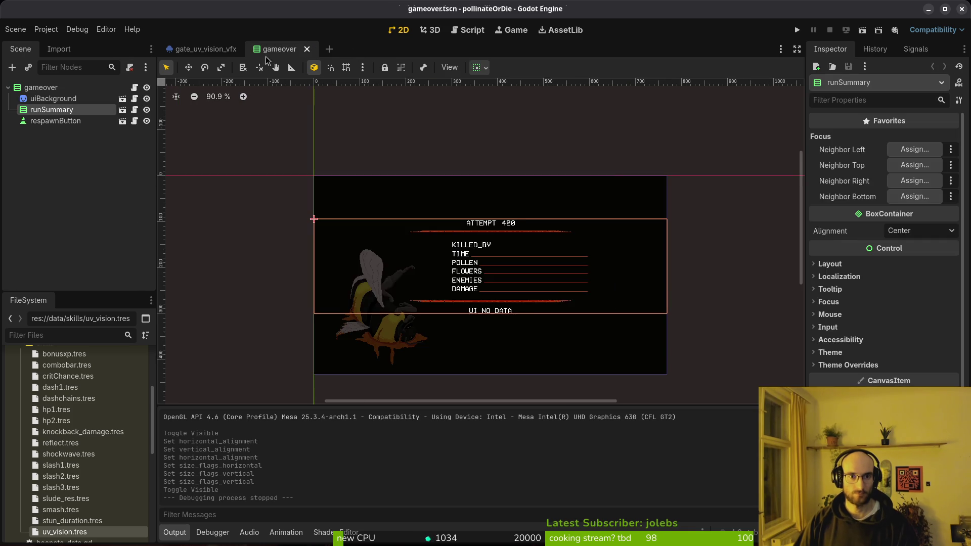
{"action": "middle_click", "coordinate": [272, 51]}
In tig status, stage tutorial_6.gd and review the diffs before quitting
{"action": "key", "text": "super+2"}
{"action": "type", "text": ":q"}
{"action": "key", "text": "Return"}
{"action": "type", "text": "tig status"}
{"action": "key", "text": "Return"}
{"action": "key", "text": "Down"}
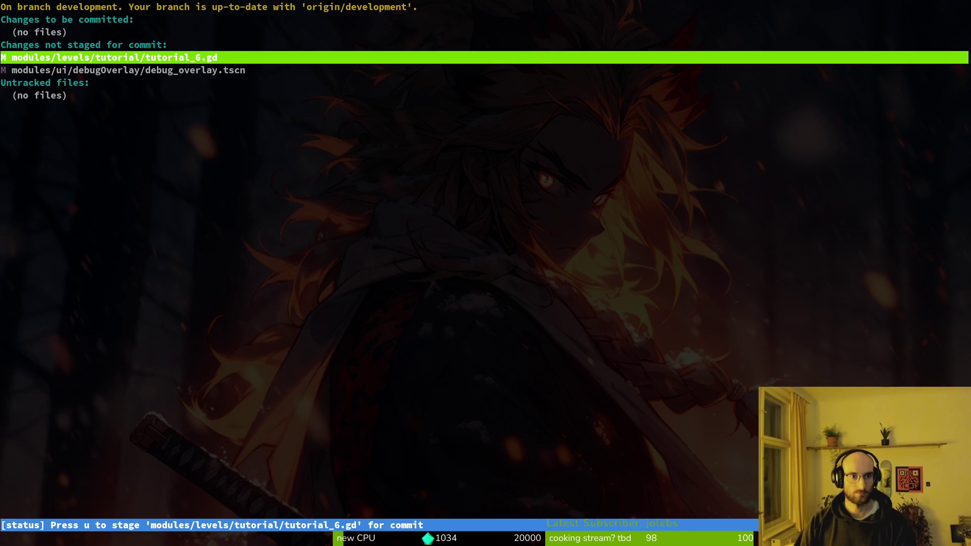
{"action": "key", "text": "Return"}
{"action": "key", "text": "u"}
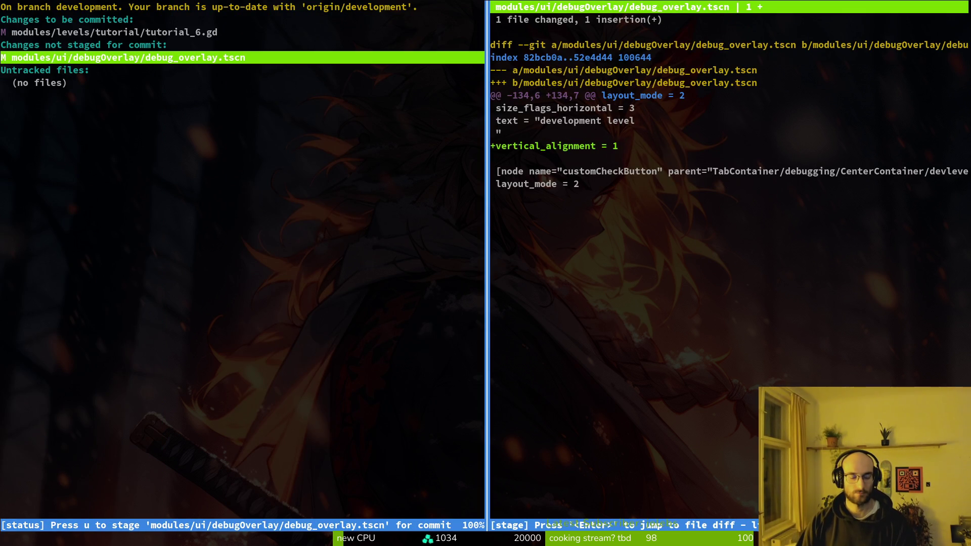
{"action": "key", "text": "Up"}
{"action": "key", "text": "q"}
{"action": "key", "text": "q"}
Commit as "100 % spawn chance for flower in tutorial" and push it
{"action": "type", "text": "g"}
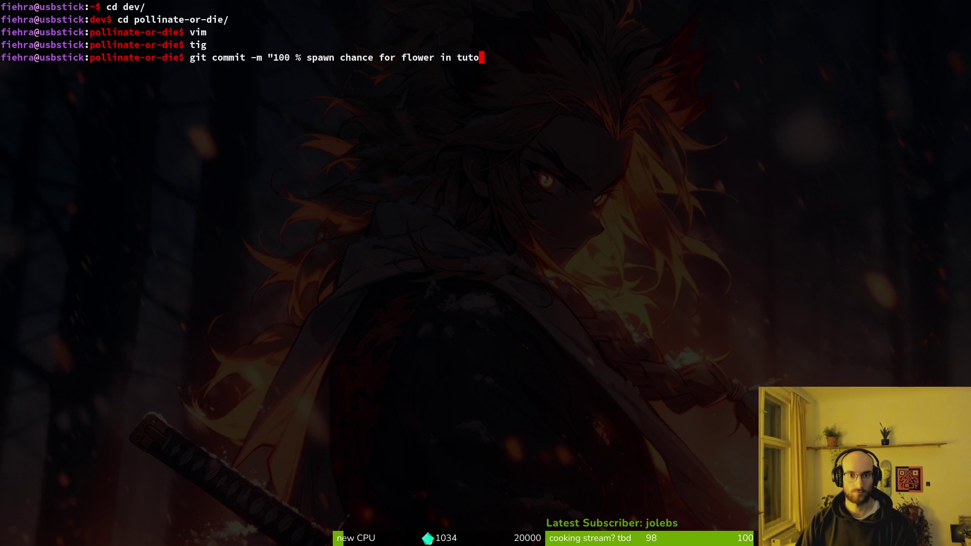
{"action": "key", "text": "Return"}
{"action": "type", "text": "git push"}
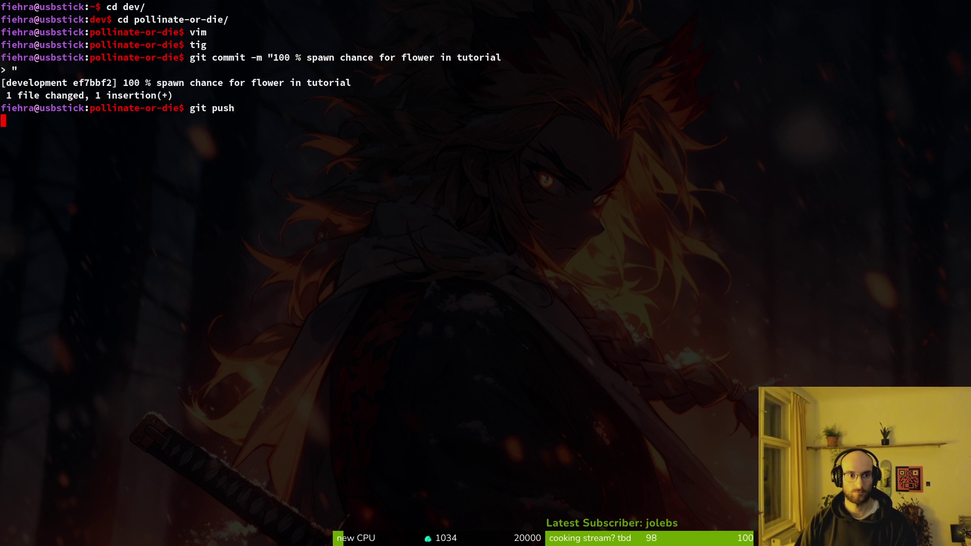
{"action": "key", "text": "alt+Tab"}
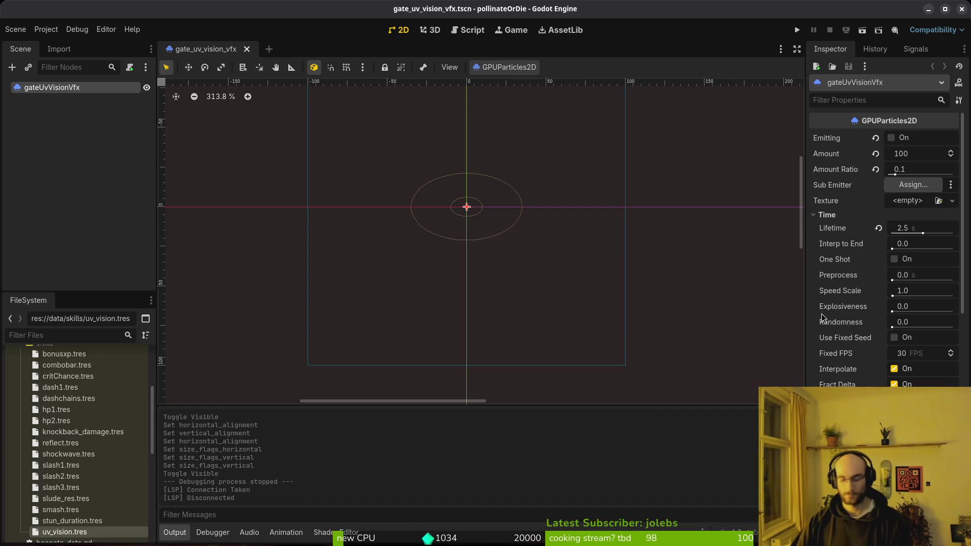
{"action": "key", "text": "super"}
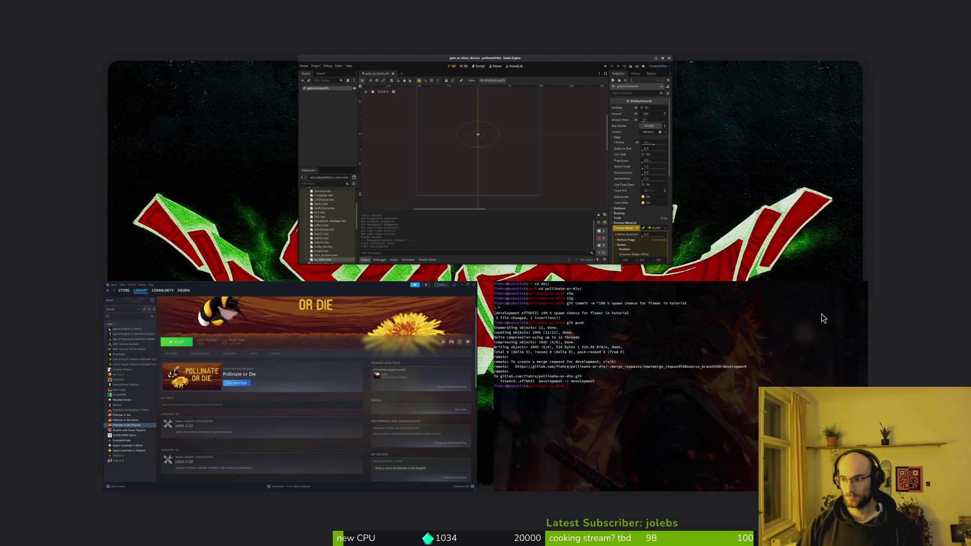
Trash the old files in Downloads/pollinateBuilds/linux
{"action": "key", "text": "super+e"}
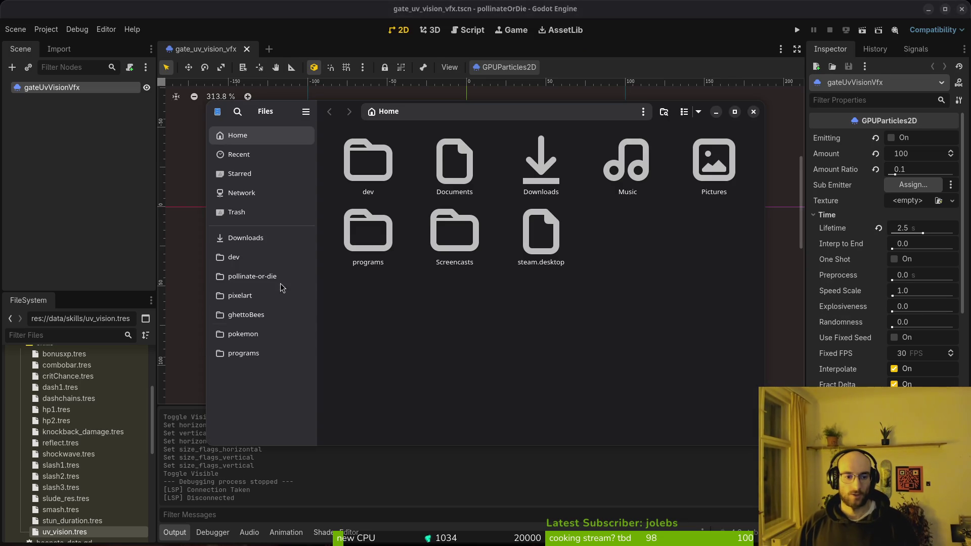
{"action": "left_click", "coordinate": [264, 278]}
{"action": "double_click", "coordinate": [542, 238]}
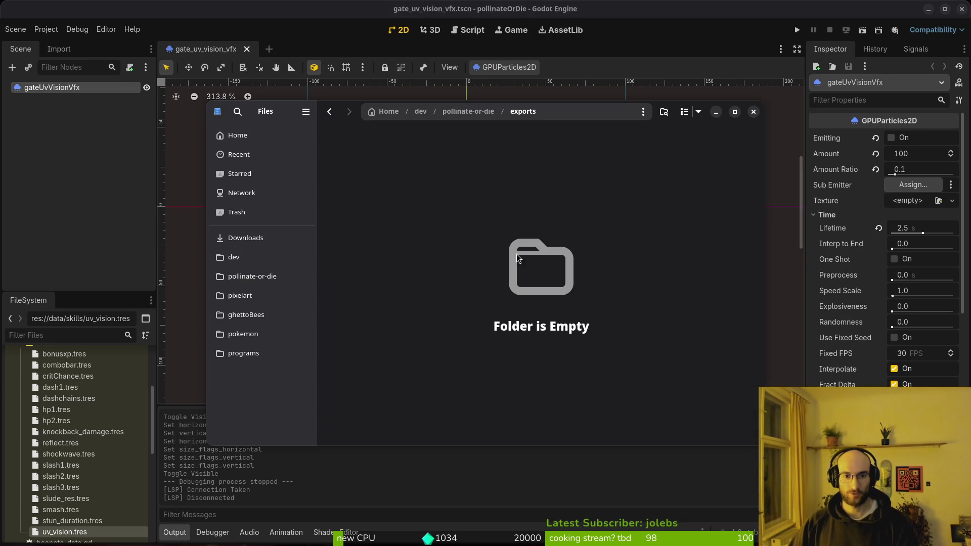
{"action": "left_click", "coordinate": [237, 241]}
{"action": "double_click", "coordinate": [454, 241]}
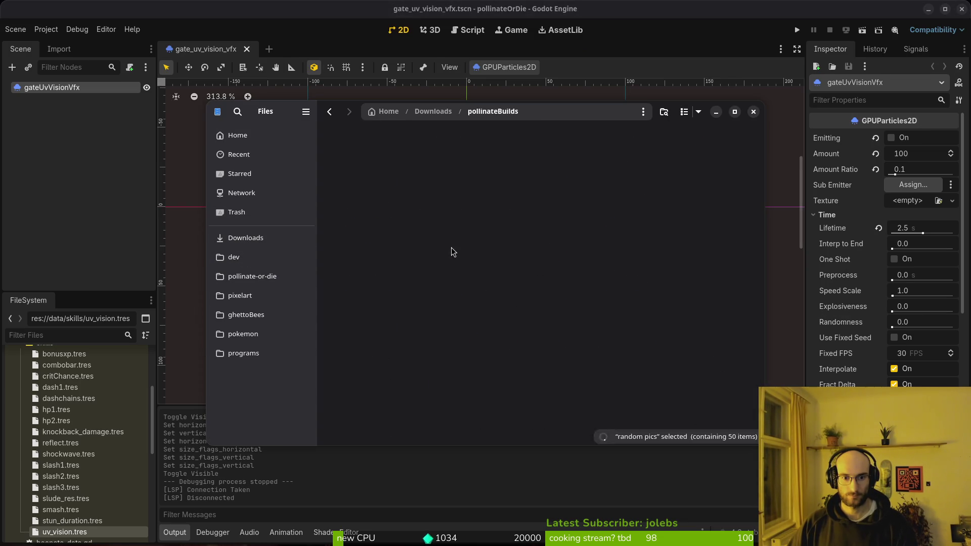
{"action": "double_click", "coordinate": [367, 171]}
{"action": "key", "text": "ctrl+a"}
{"action": "key", "text": "Delete"}
Trash the old mac app and windows build files, then close Files
{"action": "key", "text": "alt+Left"}
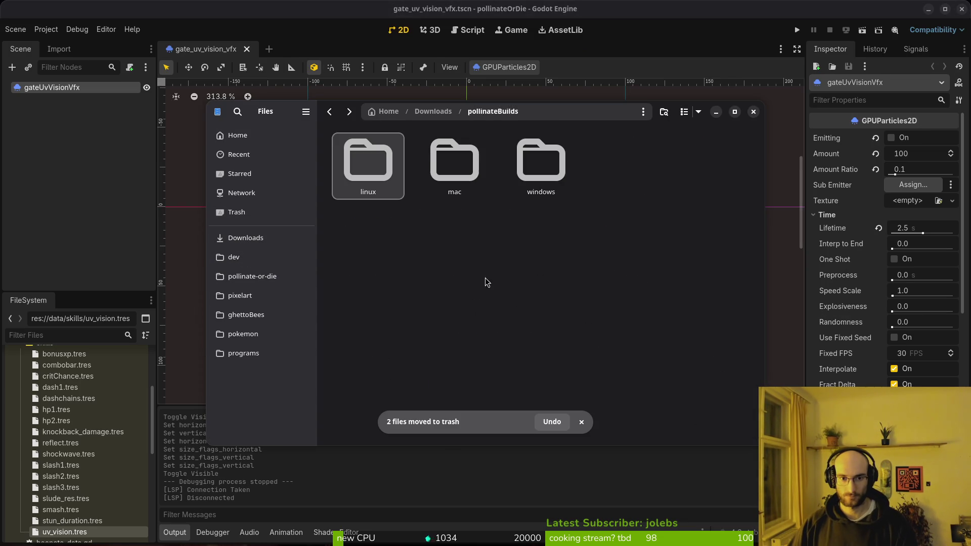
{"action": "double_click", "coordinate": [434, 158]}
{"action": "key", "text": "super"}
{"action": "key", "text": "super"}
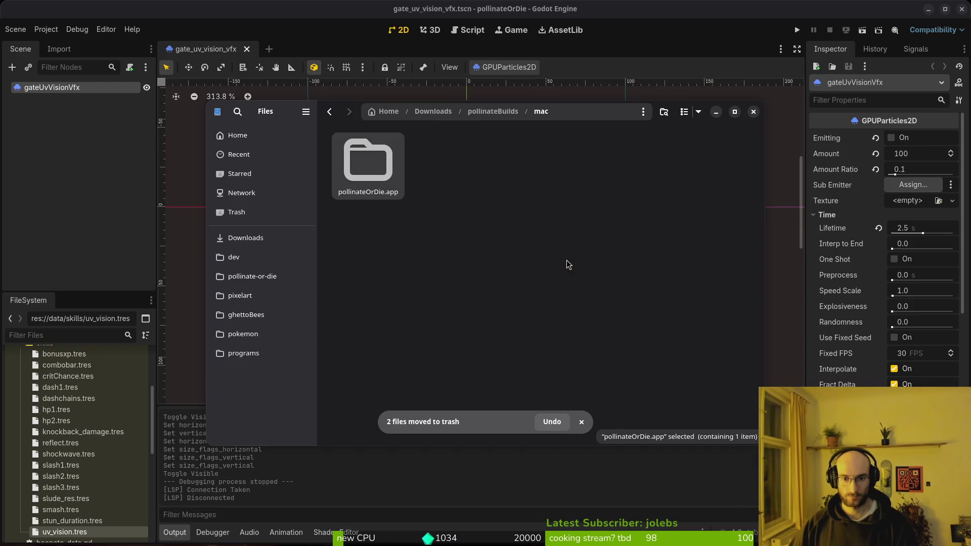
{"action": "key", "text": "Delete"}
{"action": "key", "text": "alt+Left"}
{"action": "double_click", "coordinate": [567, 165]}
{"action": "key", "text": "ctrl+a"}
{"action": "key", "text": "Delete"}
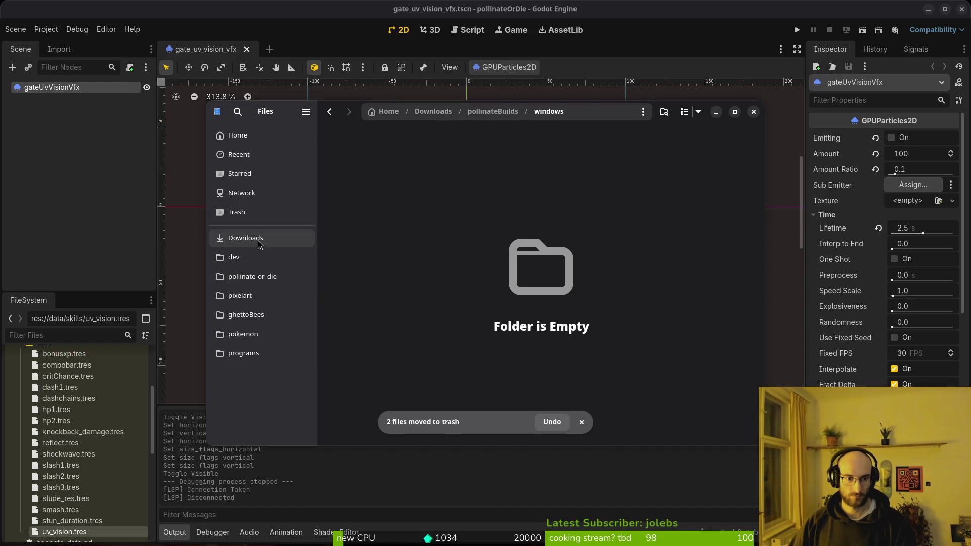
{"action": "left_click", "coordinate": [246, 238]}
{"action": "key", "text": "ctrl+w"}
{"action": "left_click", "coordinate": [46, 29]}
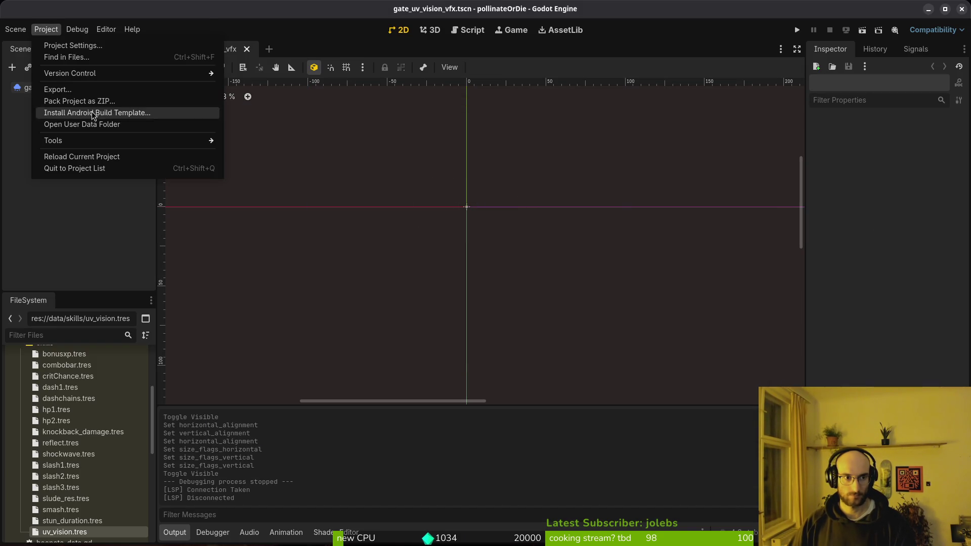
Export the Linux preset into the project's exports folder
{"action": "left_click", "coordinate": [50, 87]}
{"action": "left_click", "coordinate": [283, 162]}
{"action": "left_click", "coordinate": [529, 382]}
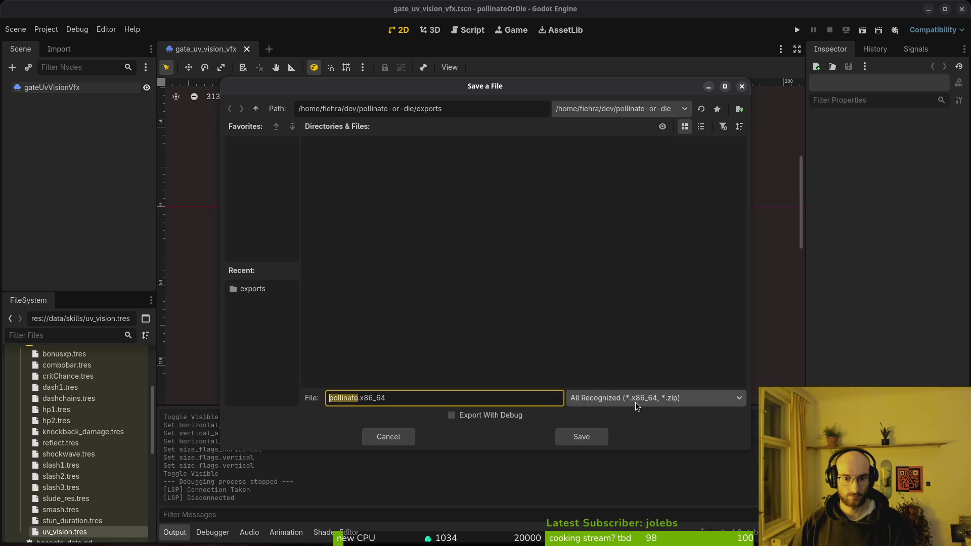
{"action": "left_click", "coordinate": [582, 436]}
Move pollinate.x86_64 and pollinate.pck from exports into pollinateBuilds/linux
{"action": "key", "text": "alt+Tab"}
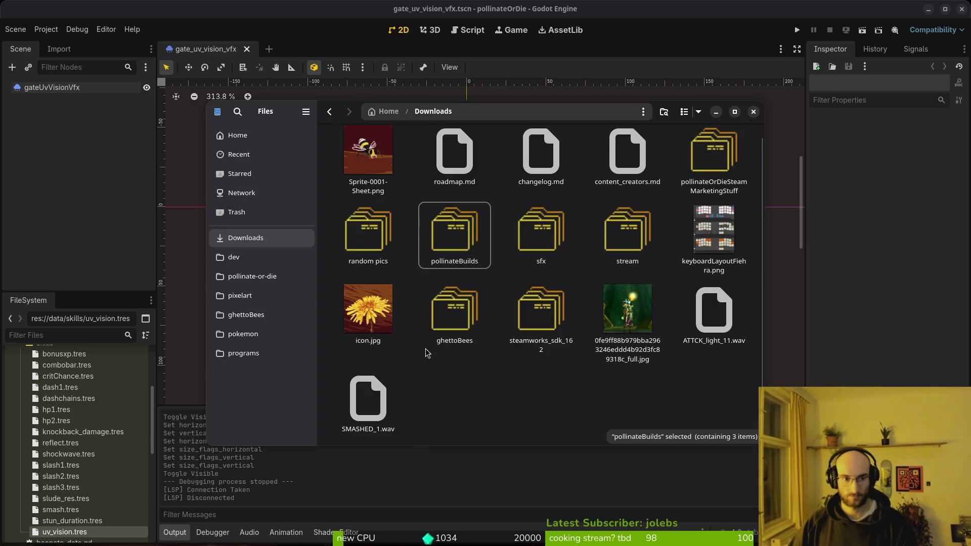
{"action": "left_click", "coordinate": [263, 257]}
{"action": "left_click", "coordinate": [277, 279]}
{"action": "double_click", "coordinate": [541, 235]}
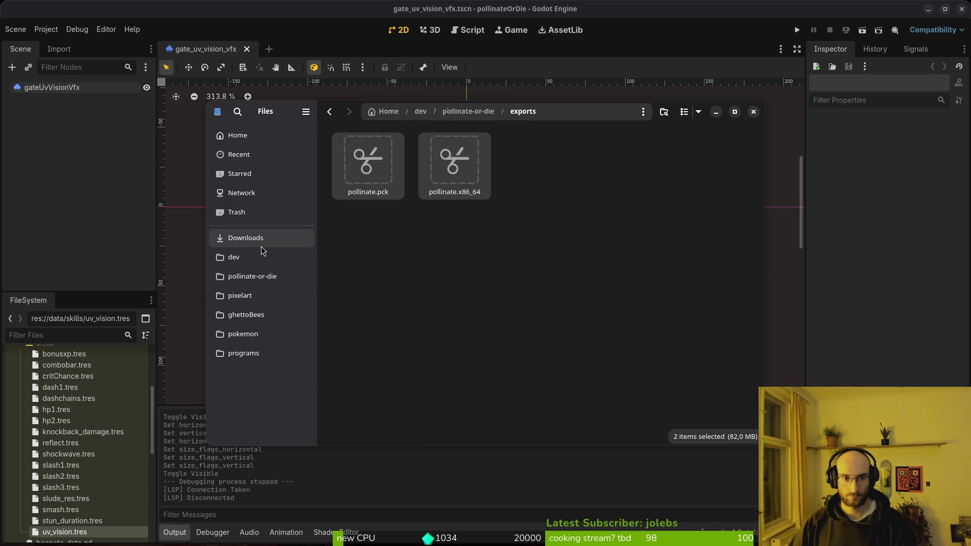
{"action": "left_click", "coordinate": [246, 238]}
{"action": "double_click", "coordinate": [462, 250]}
{"action": "double_click", "coordinate": [381, 167]}
{"action": "key", "text": "alt+Tab"}
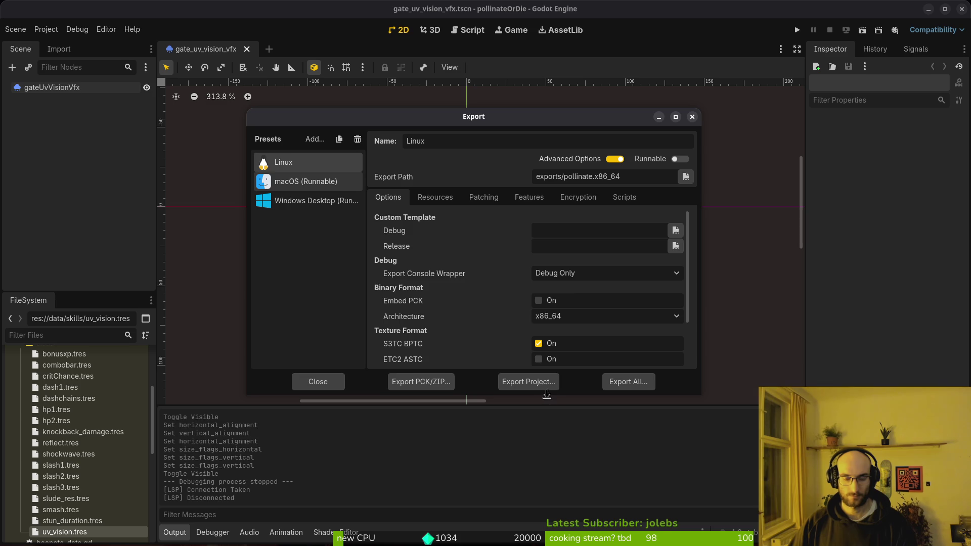
Export the macOS build as pollinate.zip
{"action": "left_click", "coordinate": [540, 386]}
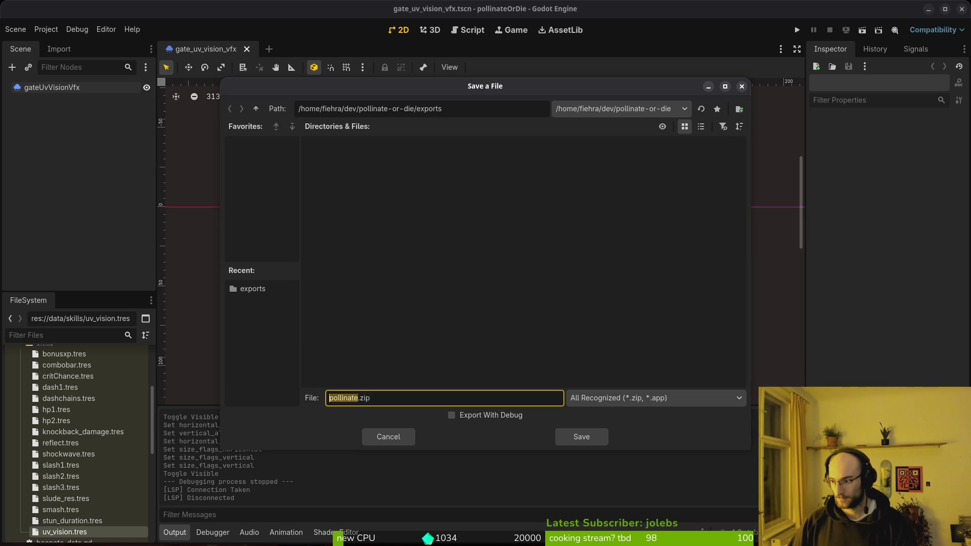
{"action": "key", "text": "alt+Tab"}
{"action": "left_click", "coordinate": [582, 436]}
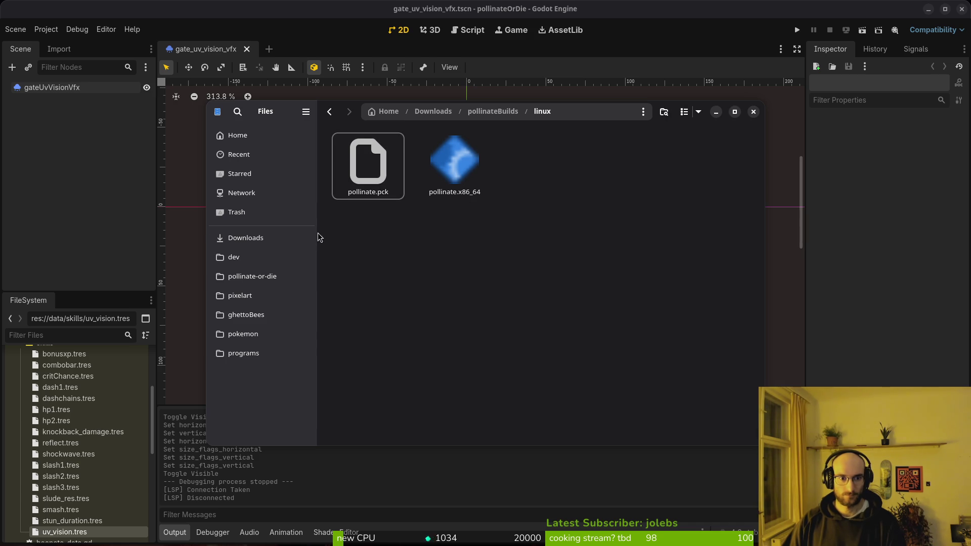
Extract pollinate.zip, move pollinateOrDie.app into pollinateBuilds/mac, and trash leftover export files
{"action": "left_click", "coordinate": [246, 237]}
{"action": "left_click", "coordinate": [252, 277]}
{"action": "double_click", "coordinate": [557, 245]}
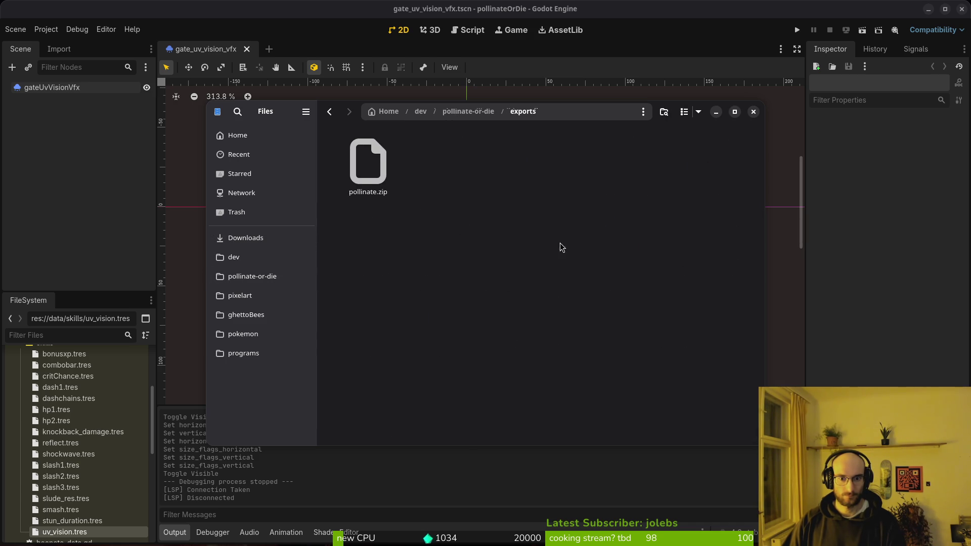
{"action": "double_click", "coordinate": [383, 163]}
{"action": "double_click", "coordinate": [384, 167]}
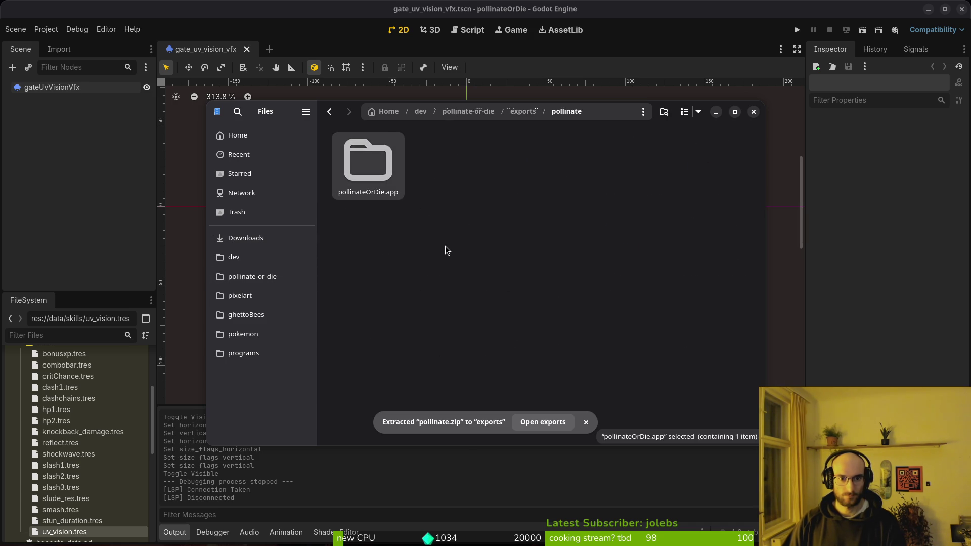
{"action": "left_click", "coordinate": [246, 238]}
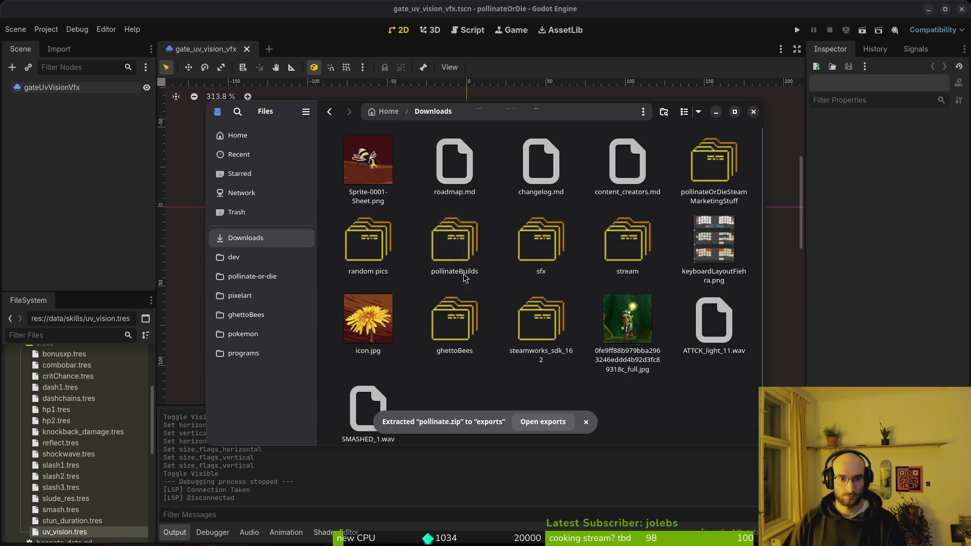
{"action": "double_click", "coordinate": [457, 241]}
{"action": "double_click", "coordinate": [451, 165]}
{"action": "left_click", "coordinate": [252, 276]}
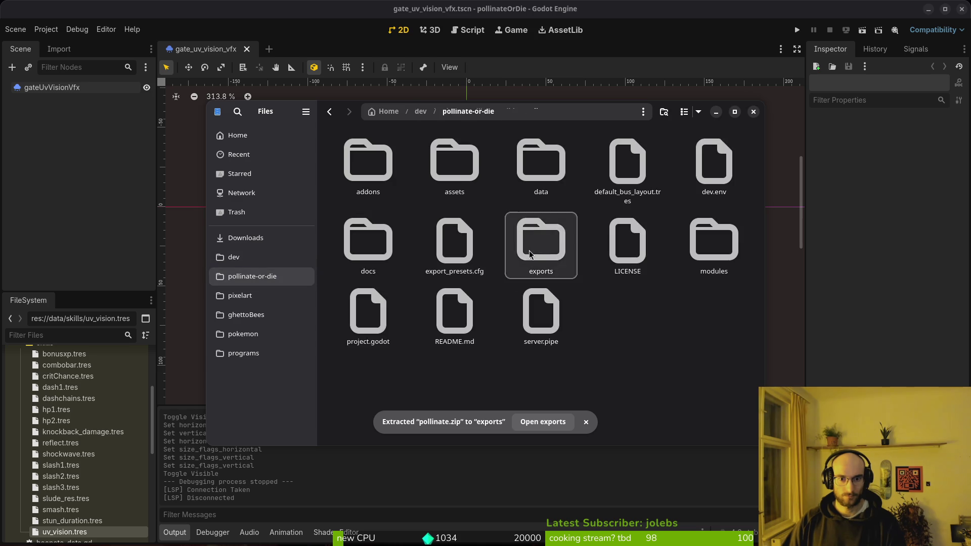
{"action": "double_click", "coordinate": [529, 253]}
{"action": "key", "text": "ctrl+a"}
{"action": "key", "text": "Delete"}
Export the Windows Desktop preset as pollinate.exe
{"action": "key", "text": "alt+Tab"}
{"action": "left_click", "coordinate": [310, 201]}
{"action": "left_click", "coordinate": [532, 382]}
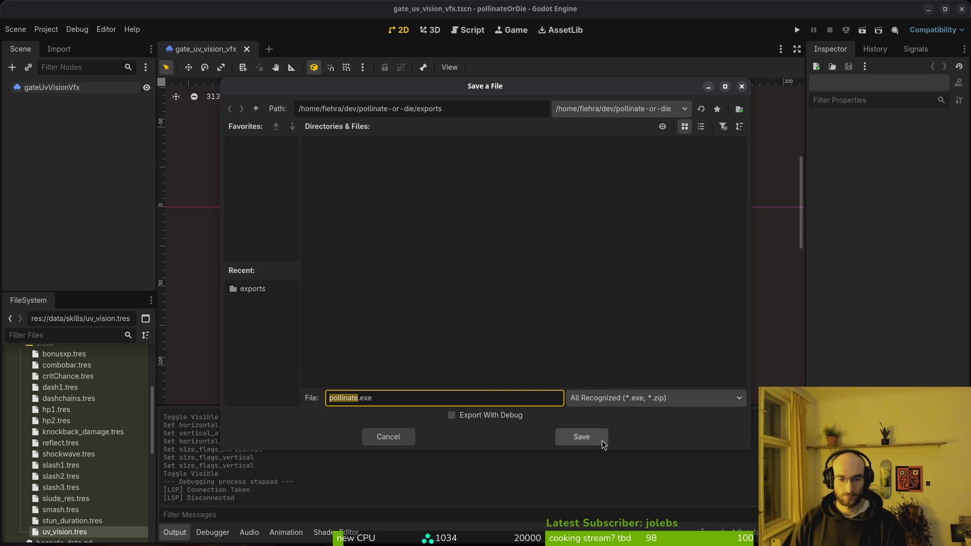
{"action": "left_click", "coordinate": [607, 441]}
Put pollinate.exe and pollinate.pck into pollinateBuilds/windows, then close Files and the export dialog
{"action": "key", "text": "alt+Tab"}
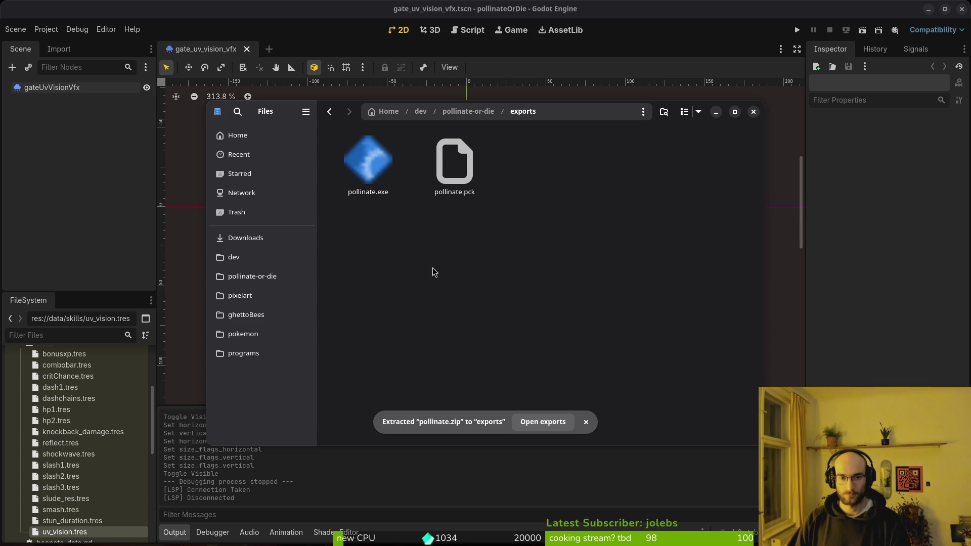
{"action": "key", "text": "alt+Left"}
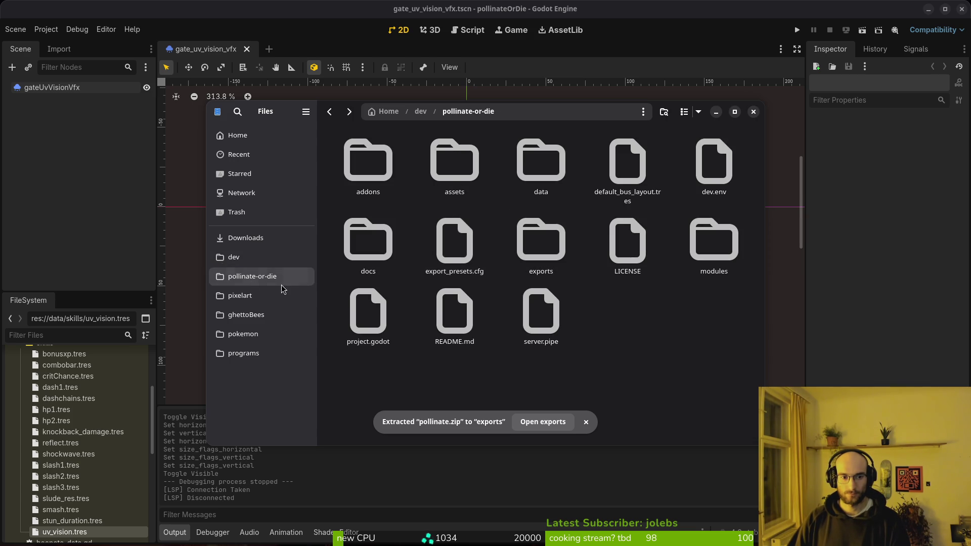
{"action": "double_click", "coordinate": [541, 240]}
{"action": "left_click", "coordinate": [246, 238]}
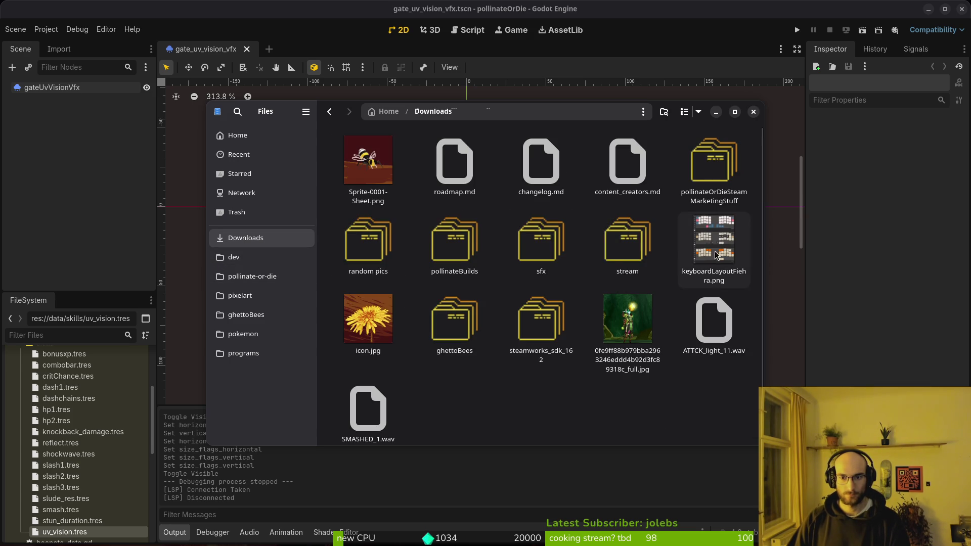
{"action": "double_click", "coordinate": [455, 242]}
{"action": "double_click", "coordinate": [541, 161]}
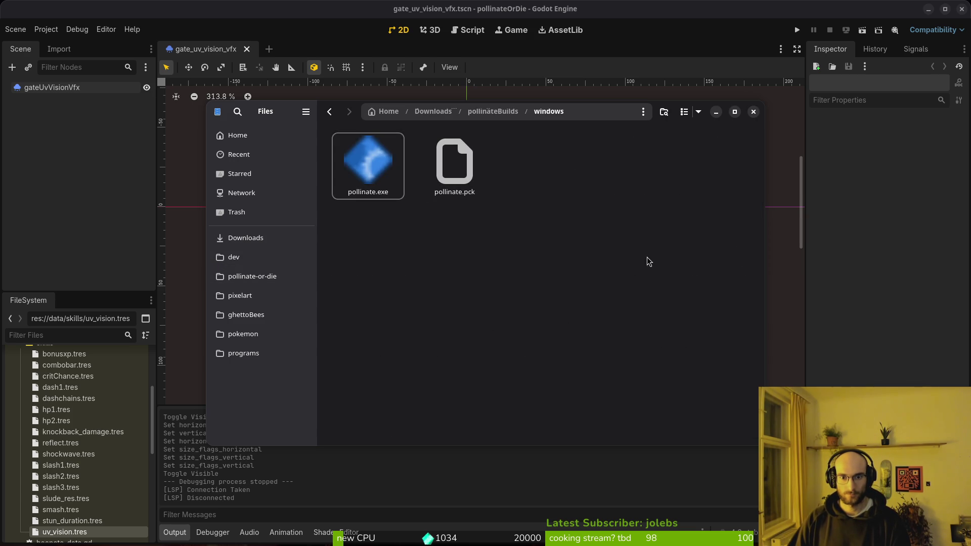
{"action": "left_click", "coordinate": [753, 112]}
{"action": "key", "text": "Escape"}
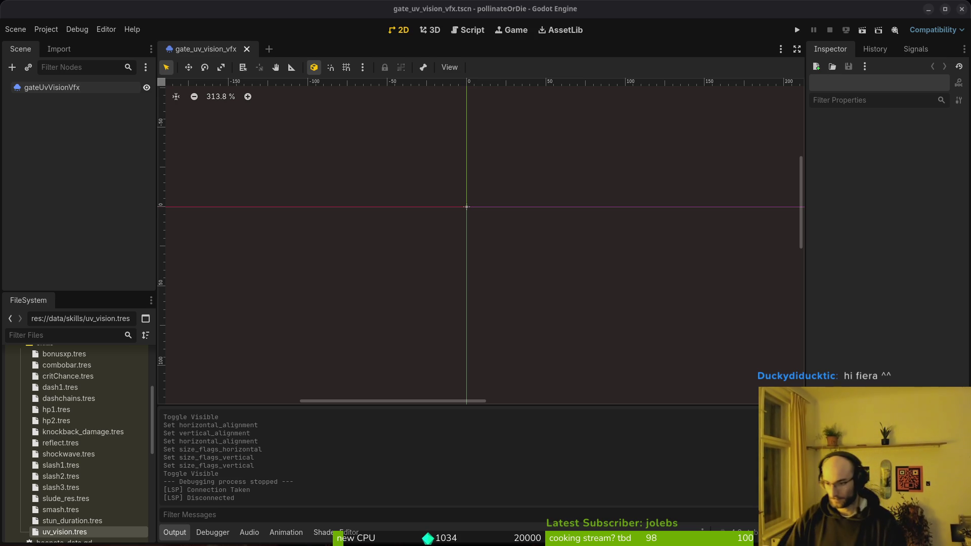
Switch from the Godot editor to the Steam library
{"action": "key", "text": "alt+Tab"}
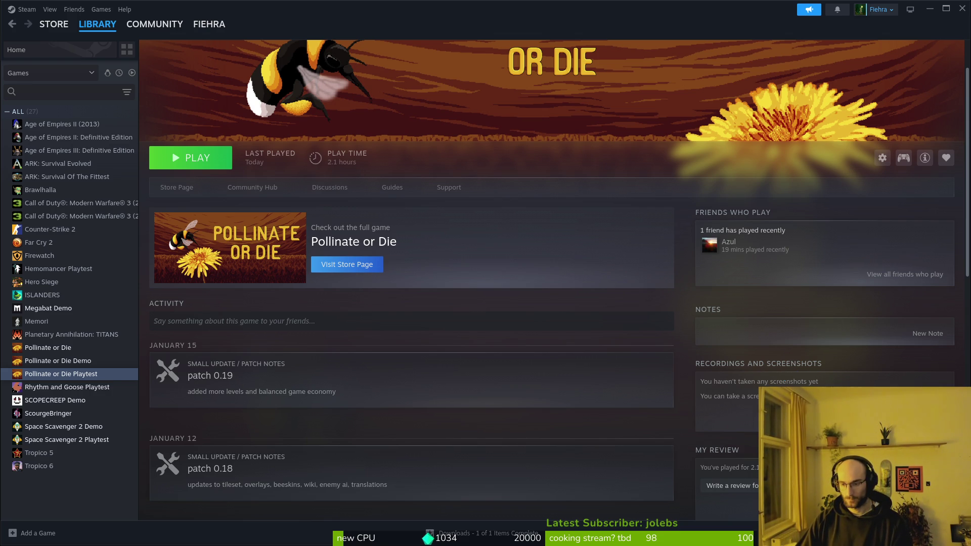
Check the playtest's installed files in Properties, then launch Pollinate or Die Playtest
{"action": "left_click", "coordinate": [883, 158]}
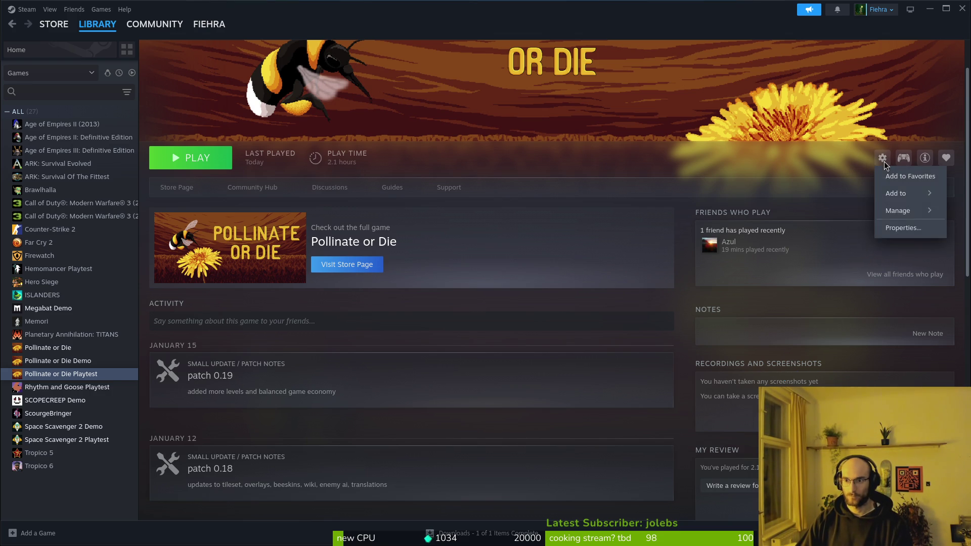
{"action": "left_click", "coordinate": [894, 229]}
{"action": "left_click", "coordinate": [323, 237]}
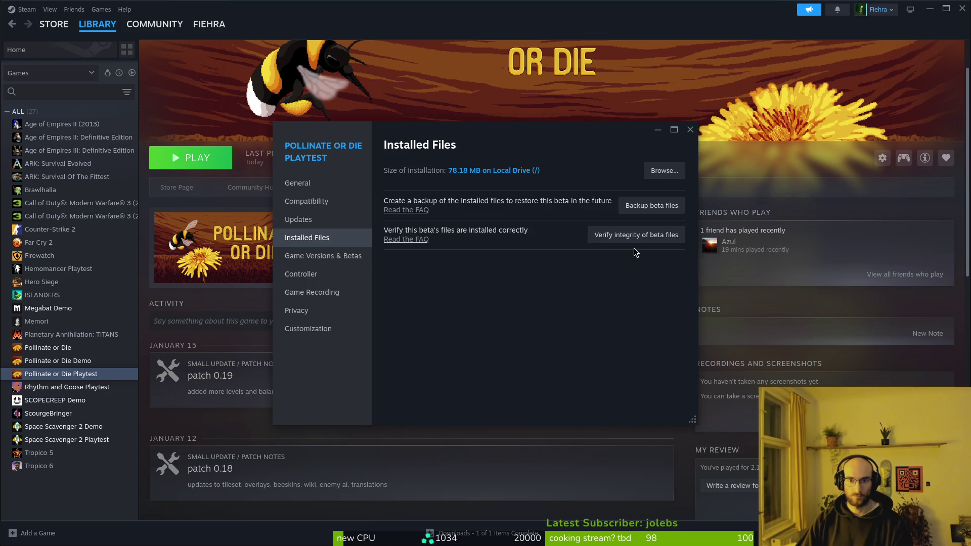
{"action": "left_click", "coordinate": [691, 130]}
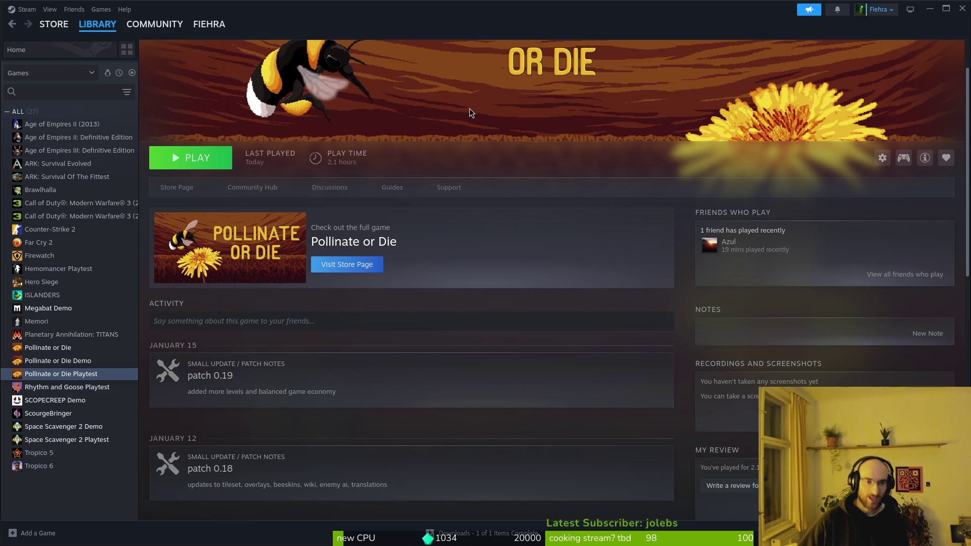
{"action": "left_click", "coordinate": [208, 163]}
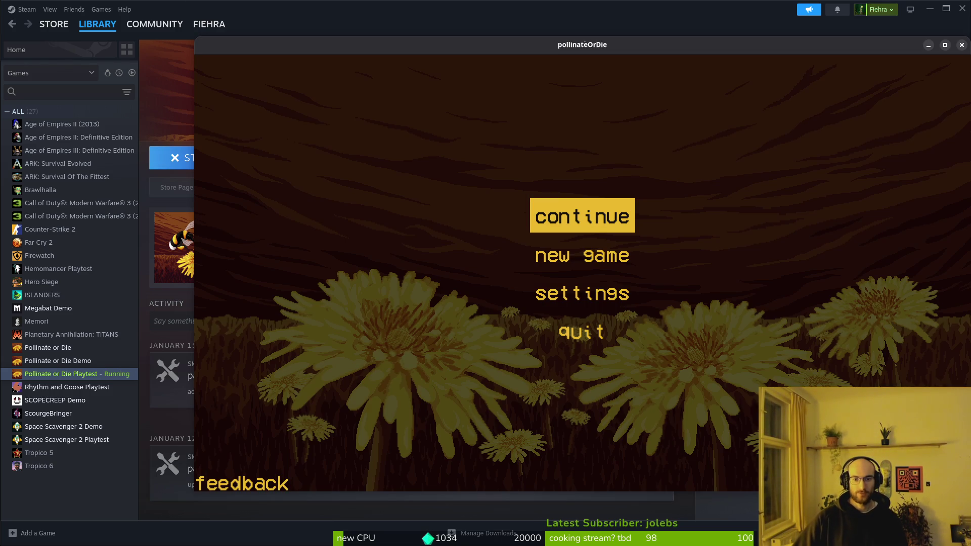
Continue the saved run from the main menu, pause and resume once
{"action": "key", "text": "Down"}
{"action": "key", "text": "Up"}
{"action": "key", "text": "Down"}
{"action": "key", "text": "Up"}
{"action": "key", "text": "Return"}
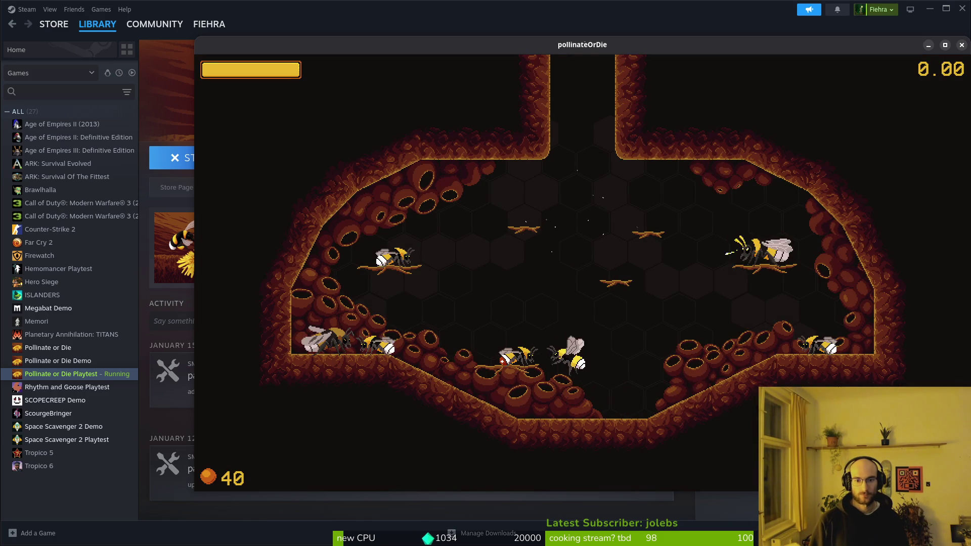
{"action": "key", "text": "Escape"}
{"action": "key", "text": "Down"}
{"action": "key", "text": "Up"}
{"action": "key", "text": "Return"}
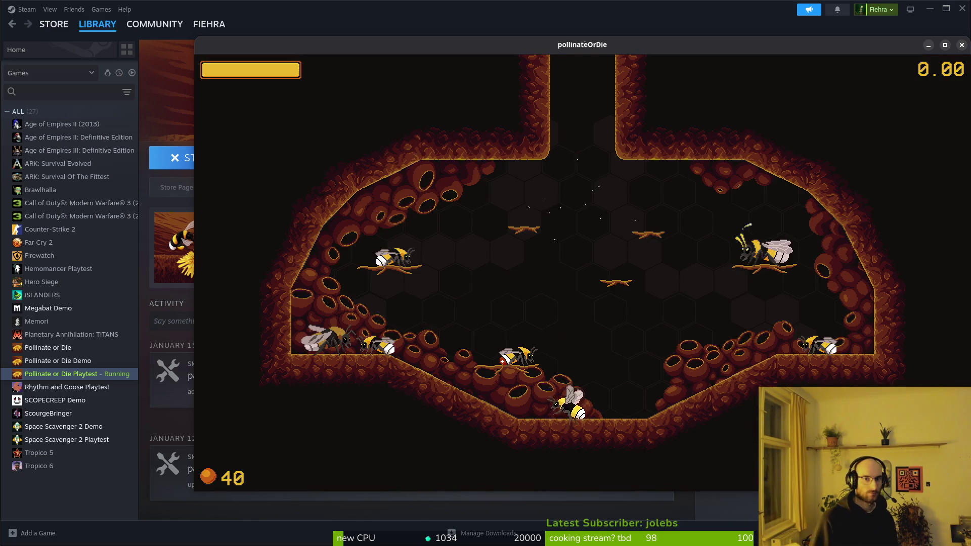
Quit the game back to Steam and return to the Godot editor
{"action": "key", "text": "Escape"}
{"action": "key", "text": "Down"}
{"action": "key", "text": "Down"}
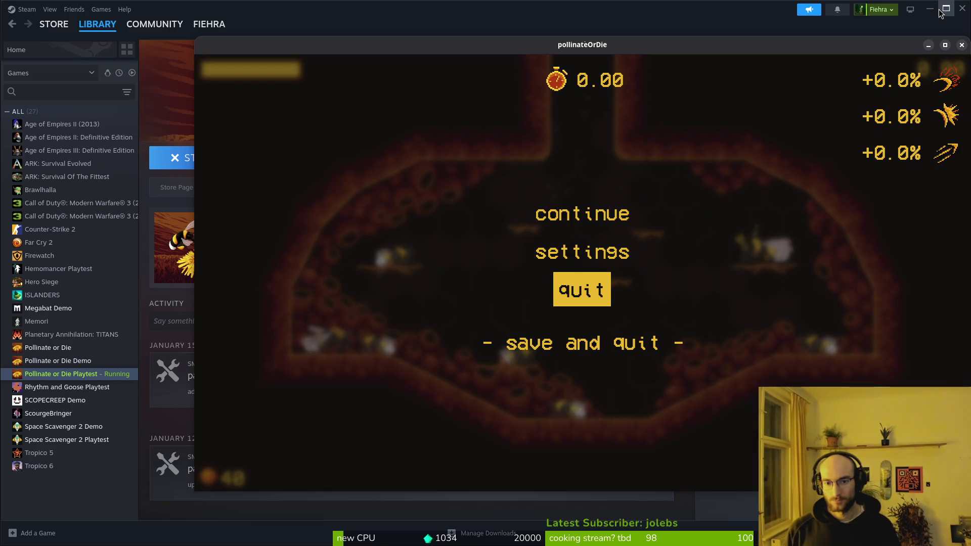
{"action": "left_click", "coordinate": [962, 46]}
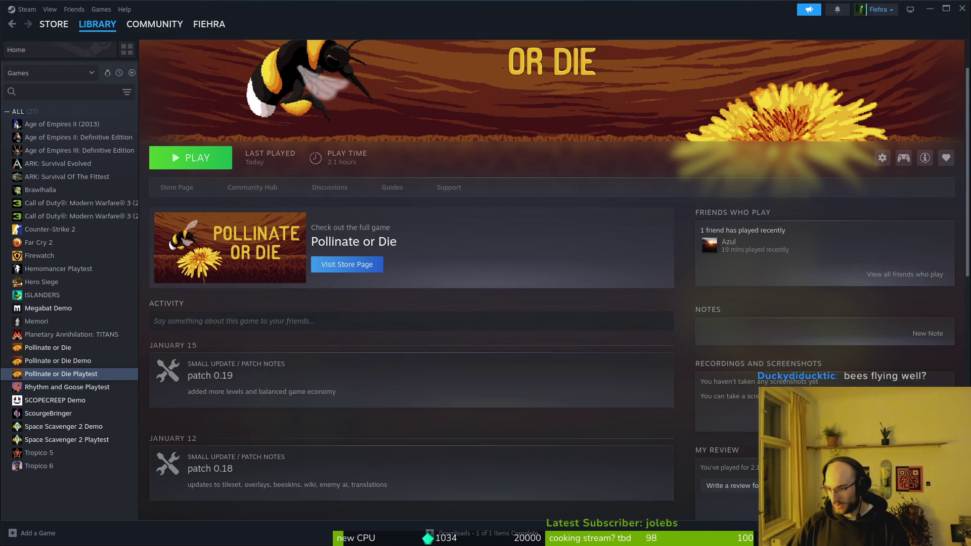
{"action": "key", "text": "alt+Tab"}
Delete everything in the game's user data folder
{"action": "left_click", "coordinate": [46, 30]}
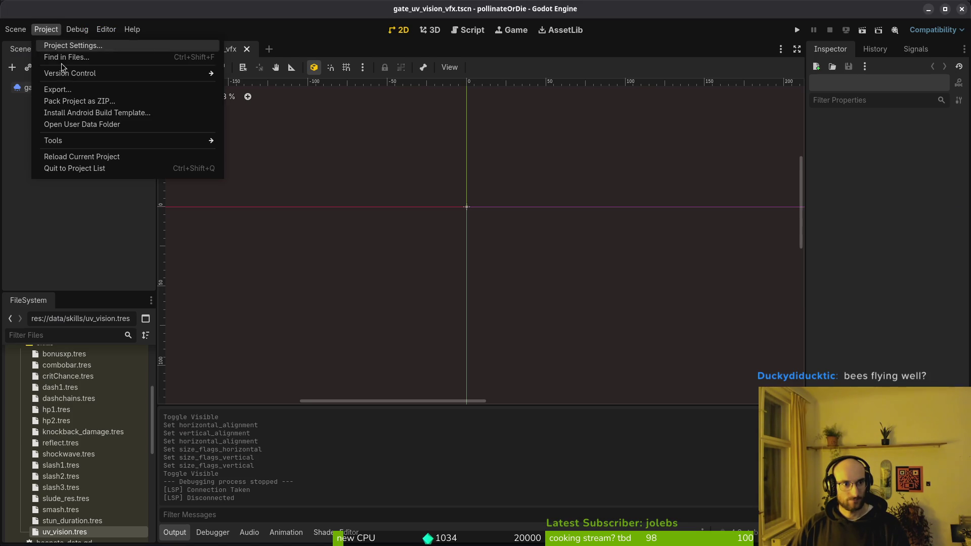
{"action": "left_click", "coordinate": [77, 127]}
{"action": "key", "text": "ctrl+a"}
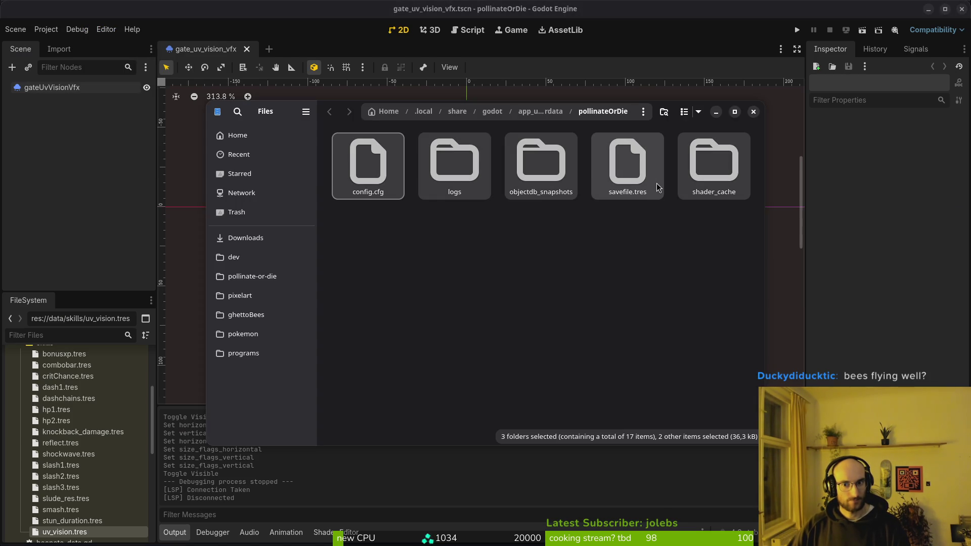
{"action": "key", "text": "Delete"}
{"action": "left_click", "coordinate": [754, 111]}
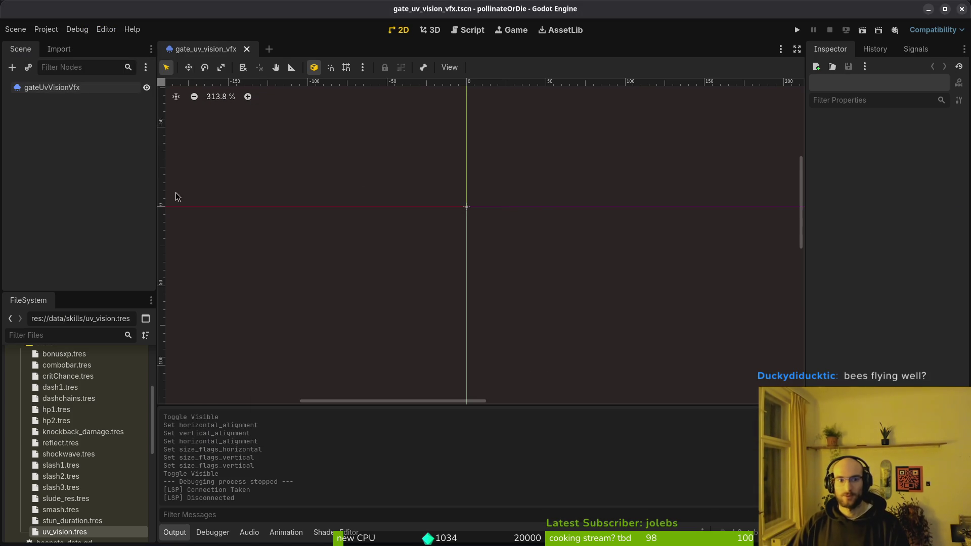
Go to Downloads/pollinateBuilds in Files and trash the old linux build files
{"action": "key", "text": "super"}
{"action": "type", "text": "files"}
{"action": "key", "text": "Return"}
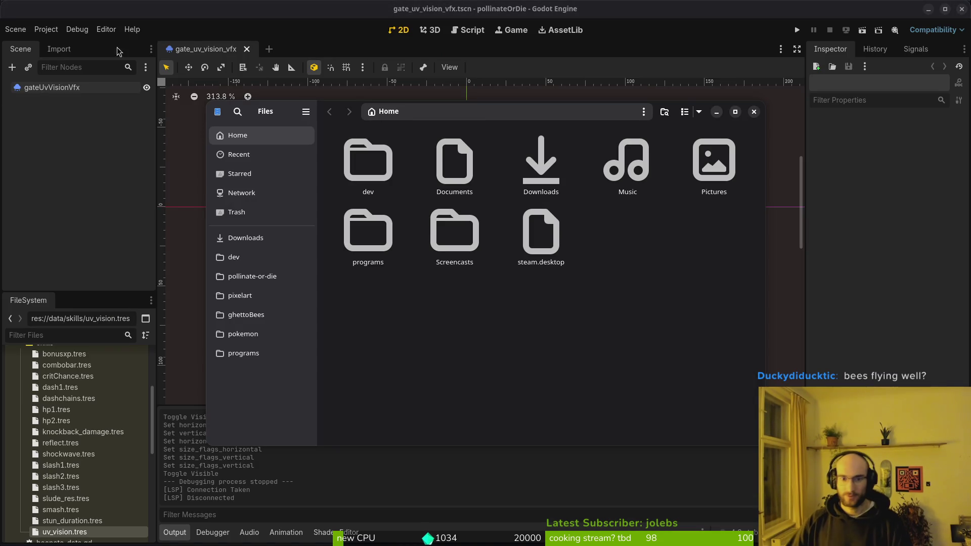
{"action": "double_click", "coordinate": [540, 162]}
{"action": "double_click", "coordinate": [455, 238]}
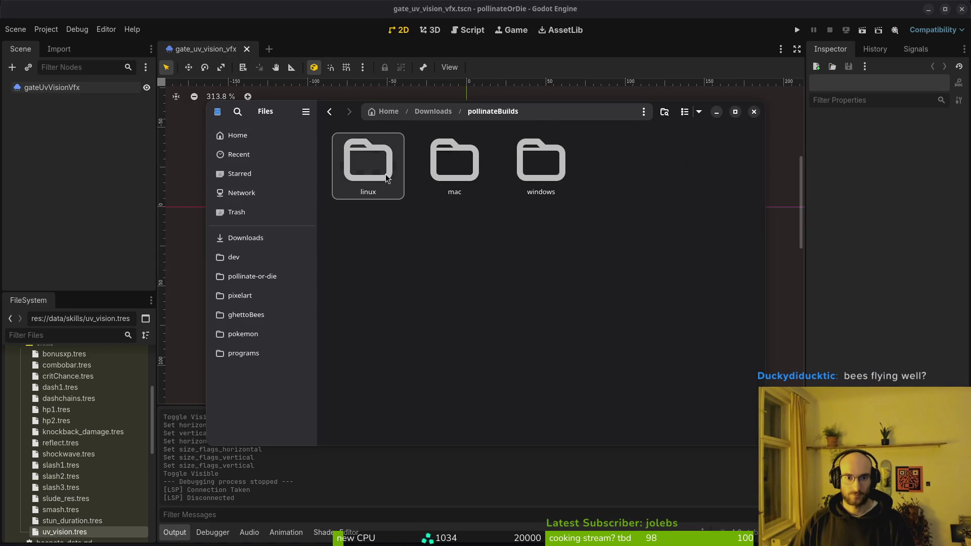
{"action": "double_click", "coordinate": [386, 174]}
{"action": "key", "text": "ctrl+a"}
{"action": "key", "text": "Delete"}
Empty the mac and windows folders, trashing pollinateOrDie.app and the old Windows files
{"action": "key", "text": "alt+Left"}
{"action": "double_click", "coordinate": [455, 162]}
{"action": "key", "text": "ctrl+a"}
{"action": "key", "text": "Delete"}
{"action": "key", "text": "alt+Left"}
{"action": "double_click", "coordinate": [555, 160]}
{"action": "key", "text": "ctrl+a"}
{"action": "key", "text": "Delete"}
{"action": "key", "text": "ctrl+w"}
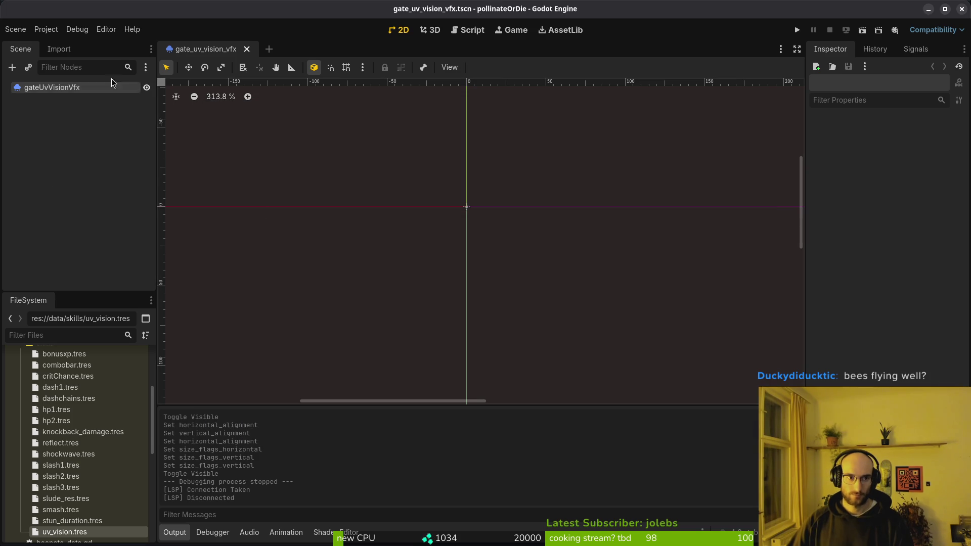
Export the project with the Linux preset
{"action": "left_click", "coordinate": [46, 29]}
{"action": "left_click", "coordinate": [56, 89]}
{"action": "left_click", "coordinate": [296, 170]}
{"action": "left_click", "coordinate": [529, 382]}
{"action": "left_click", "coordinate": [581, 436]}
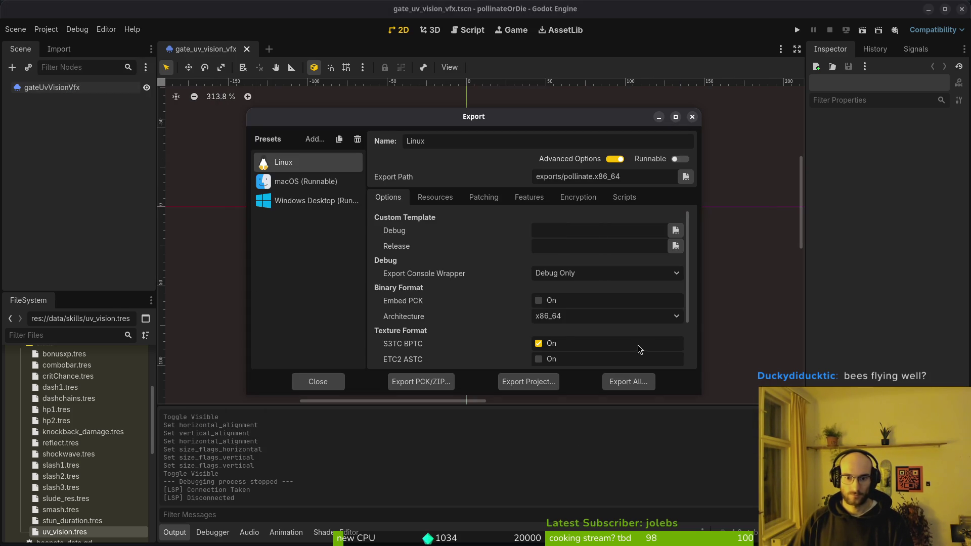
Move the two exported Linux files from exports into pollinateBuilds/linux
{"action": "key", "text": "alt+Tab"}
{"action": "key", "text": "alt+Up"}
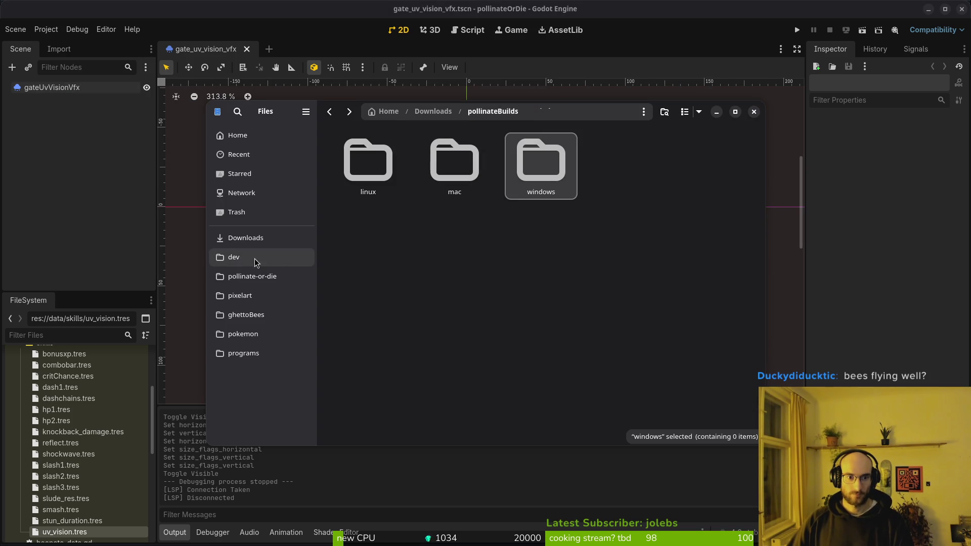
{"action": "left_click", "coordinate": [259, 278]}
{"action": "double_click", "coordinate": [538, 245]}
{"action": "key", "text": "ctrl+a"}
{"action": "key", "text": "ctrl+c"}
{"action": "left_click", "coordinate": [245, 238]}
{"action": "double_click", "coordinate": [716, 163]}
{"action": "double_click", "coordinate": [368, 162]}
{"action": "key", "text": "ctrl+v"}
Export the project with the macOS preset
{"action": "key", "text": "alt+Tab"}
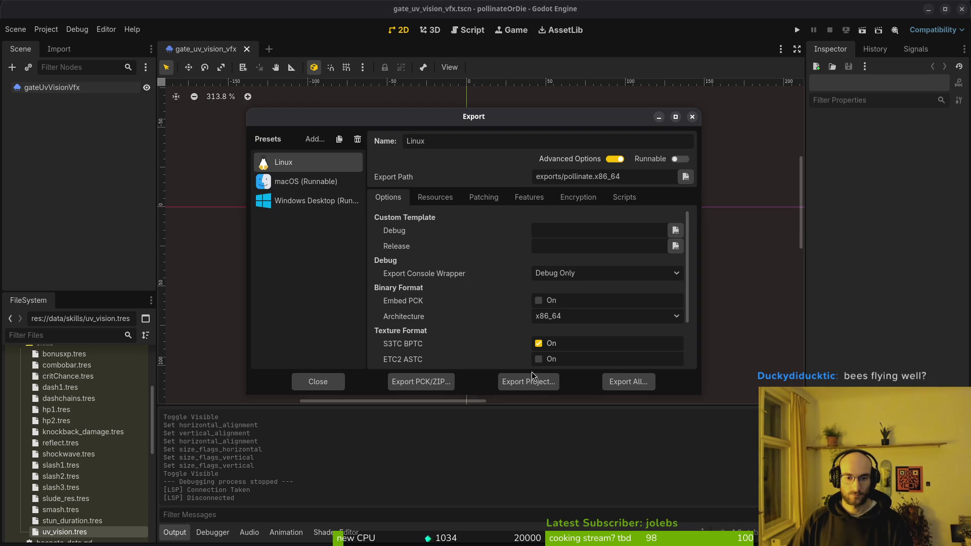
{"action": "key", "text": "Down"}
{"action": "left_click", "coordinate": [526, 378]}
{"action": "left_click", "coordinate": [574, 432]}
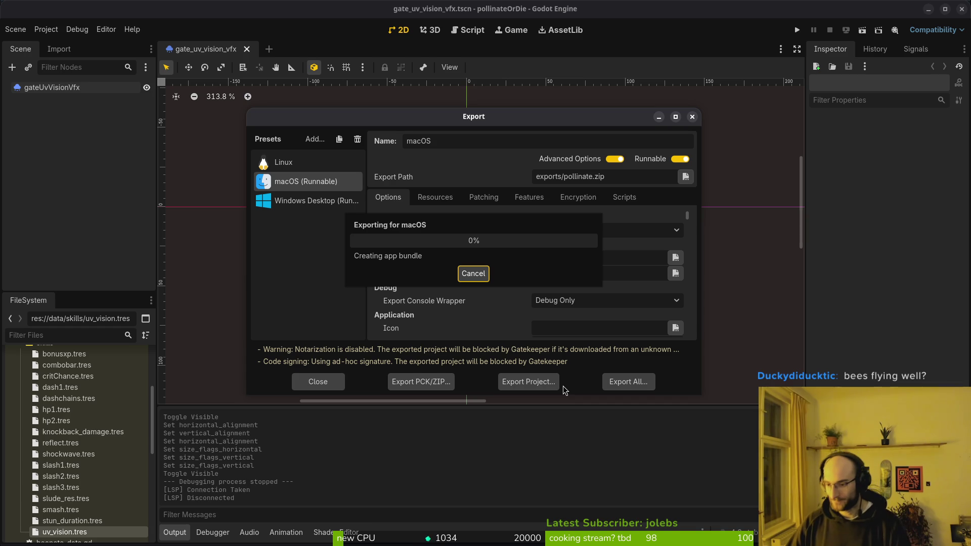
Extract the exported pollinate.zip in the exports folder and open the result
{"action": "key", "text": "alt+Tab"}
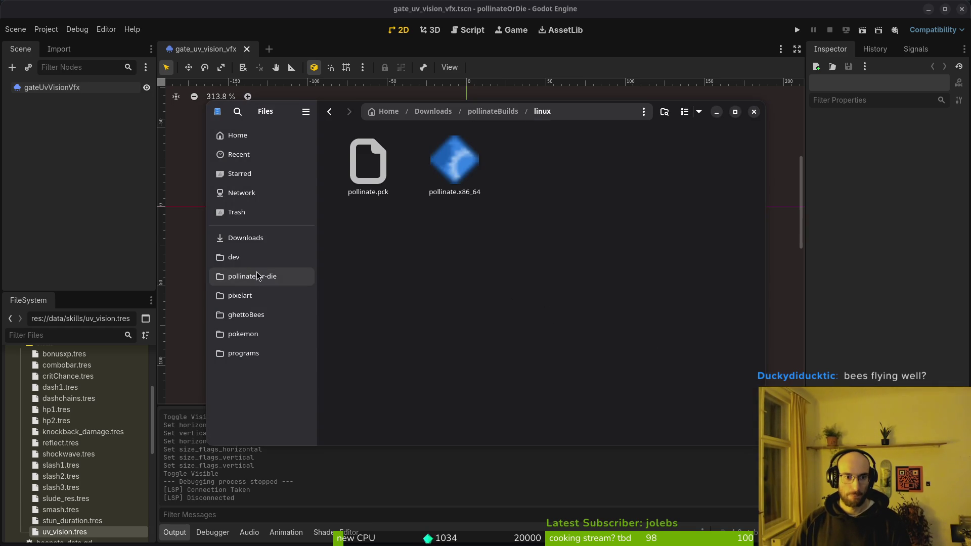
{"action": "left_click", "coordinate": [257, 278]}
{"action": "key", "text": "alt+Tab"}
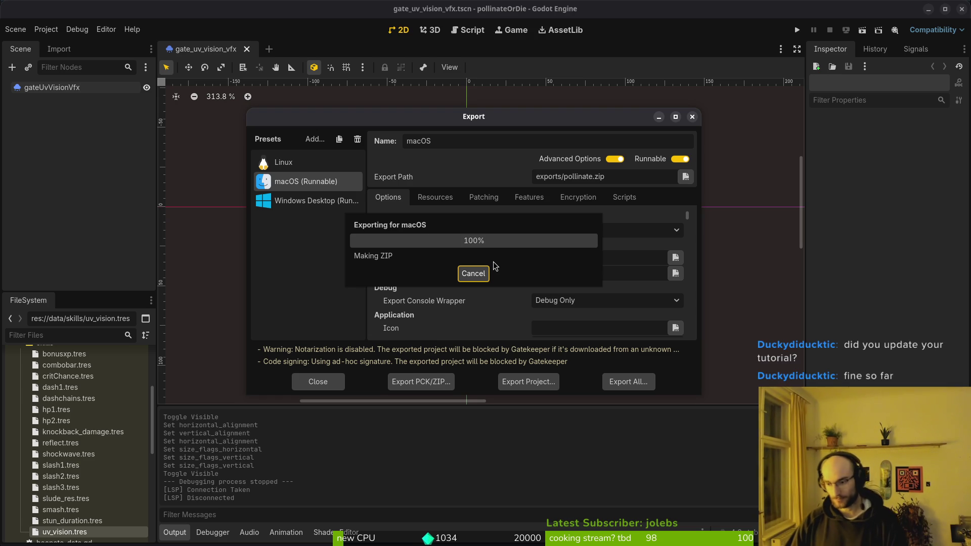
{"action": "double_click", "coordinate": [539, 243]}
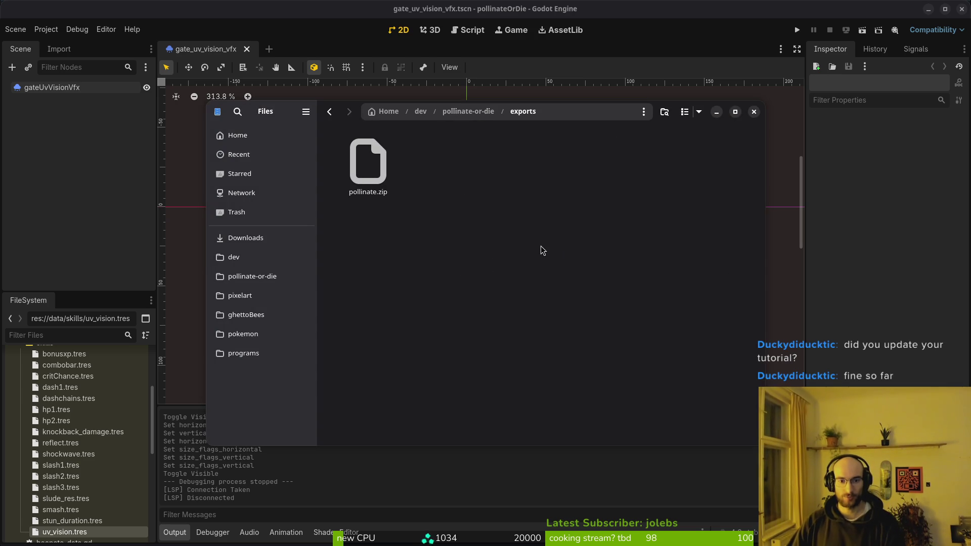
{"action": "double_click", "coordinate": [370, 173]}
{"action": "double_click", "coordinate": [375, 164]}
Check the pollinateBuilds mac folder, then trash the leftover macOS export files
{"action": "left_click", "coordinate": [253, 238]}
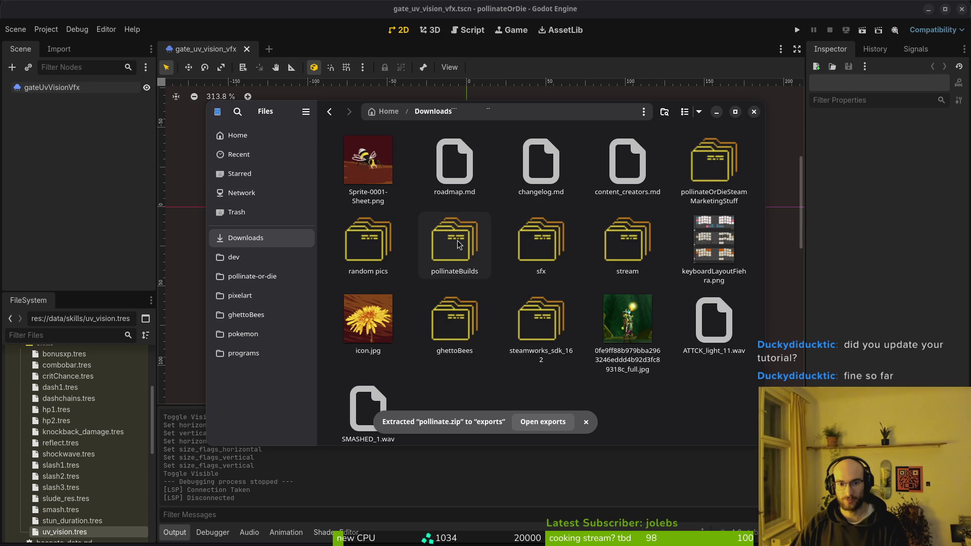
{"action": "double_click", "coordinate": [459, 244]}
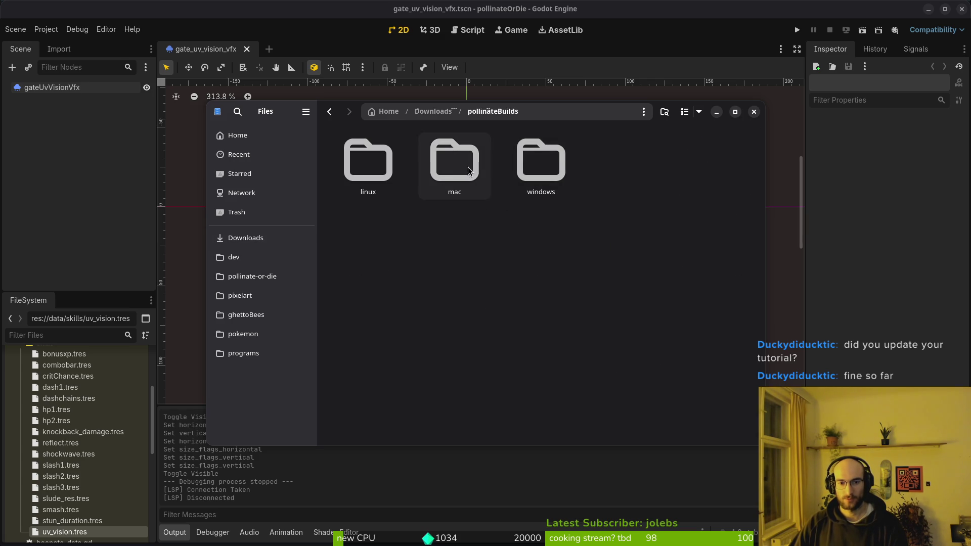
{"action": "double_click", "coordinate": [455, 167]}
{"action": "key", "text": "alt+Left"}
{"action": "key", "text": "alt+Left"}
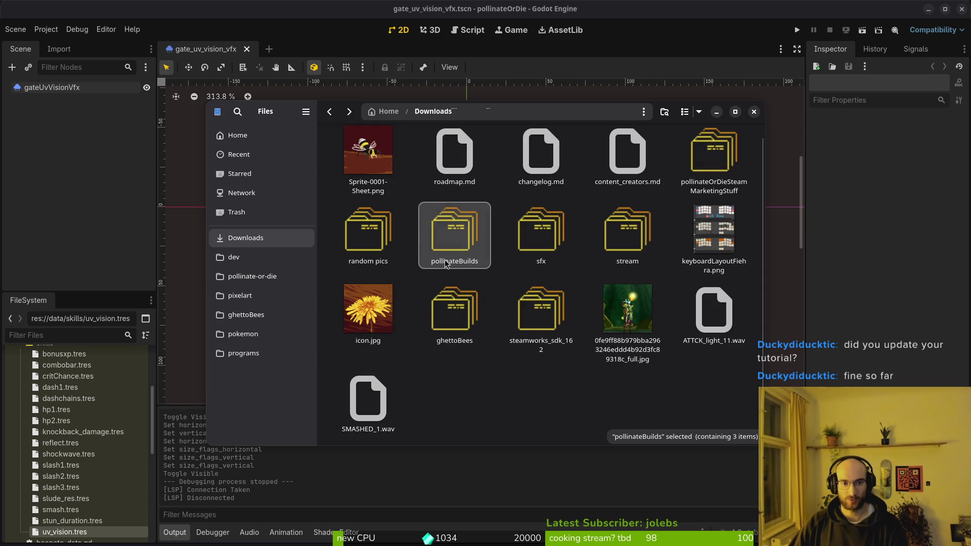
{"action": "left_click", "coordinate": [252, 277]}
{"action": "double_click", "coordinate": [542, 237]}
{"action": "key", "text": "ctrl+a"}
{"action": "key", "text": "Delete"}
Export the project with the Windows Desktop preset
{"action": "key", "text": "alt+Tab"}
{"action": "left_click", "coordinate": [314, 201]}
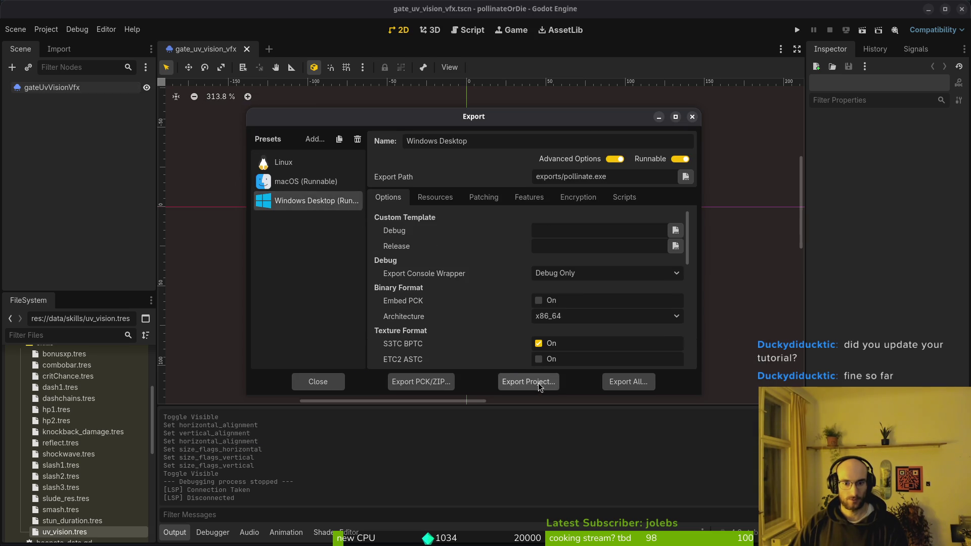
{"action": "left_click", "coordinate": [540, 384]}
{"action": "left_click", "coordinate": [582, 436]}
Move pollinate.exe and pollinate.pck into pollinateBuilds/windows
{"action": "key", "text": "alt+Tab"}
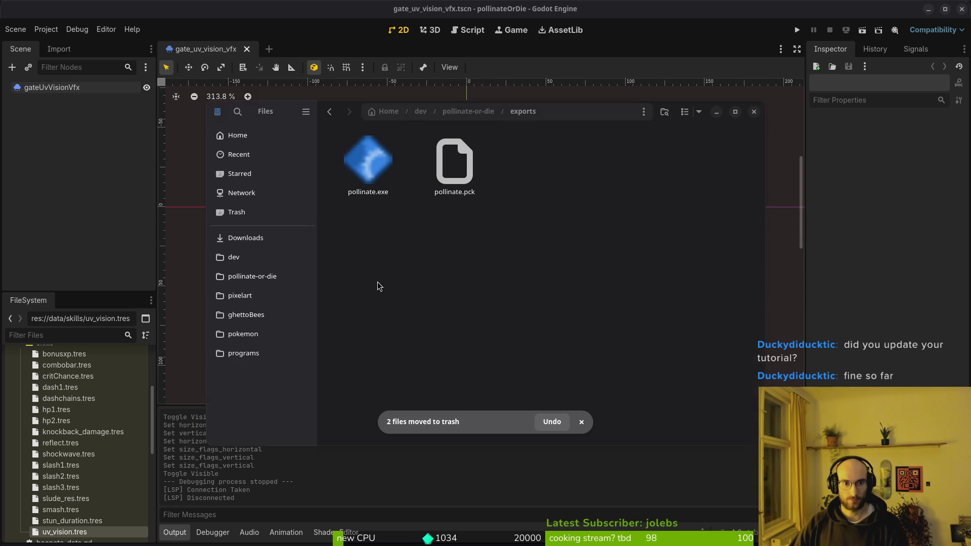
{"action": "key", "text": "ctrl+a"}
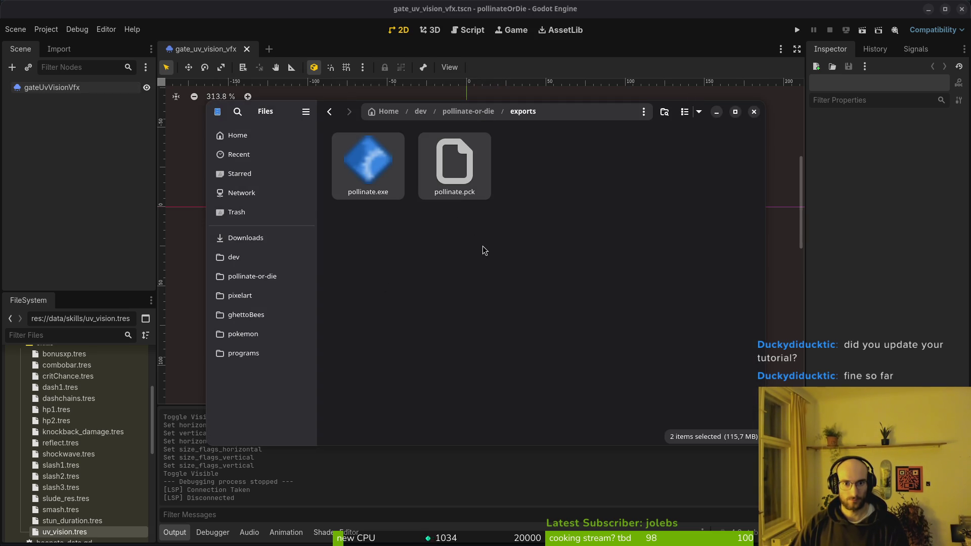
{"action": "key", "text": "ctrl+x"}
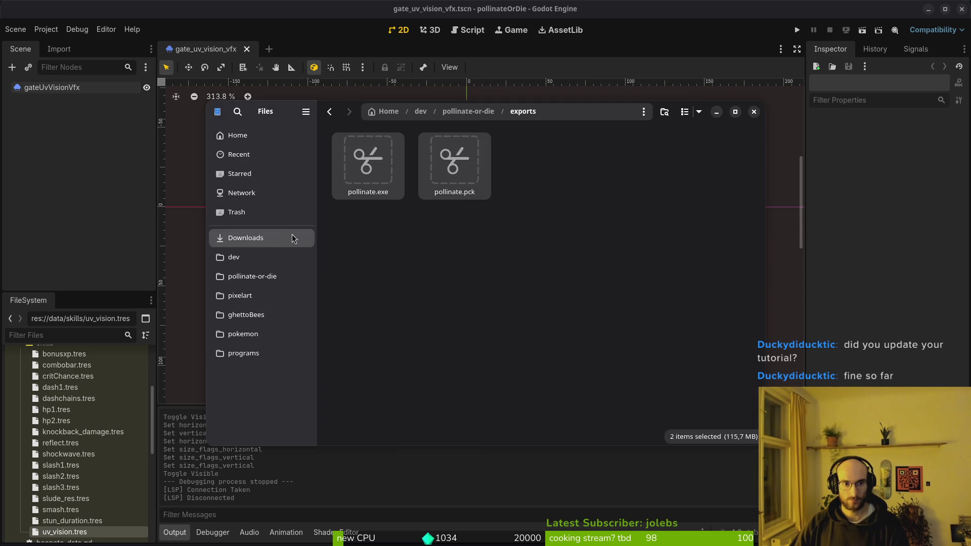
{"action": "left_click", "coordinate": [293, 239]}
{"action": "double_click", "coordinate": [454, 245]}
{"action": "double_click", "coordinate": [542, 167]}
{"action": "key", "text": "ctrl+v"}
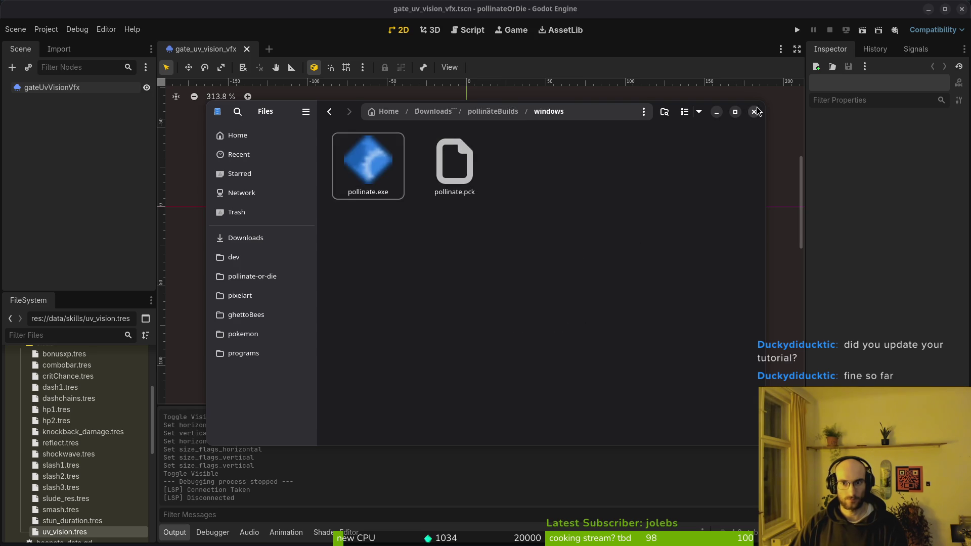
{"action": "left_click", "coordinate": [755, 111]}
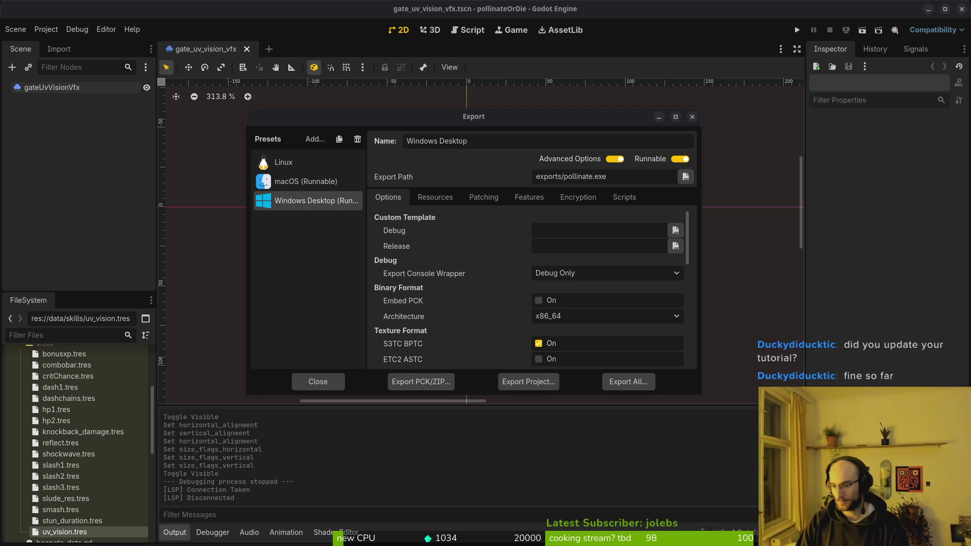
{"action": "left_click", "coordinate": [693, 117]}
Close Godot, view the Pollinate or Die Demo page in Steam, then return to the Playtest page
{"action": "left_click", "coordinate": [961, 9]}
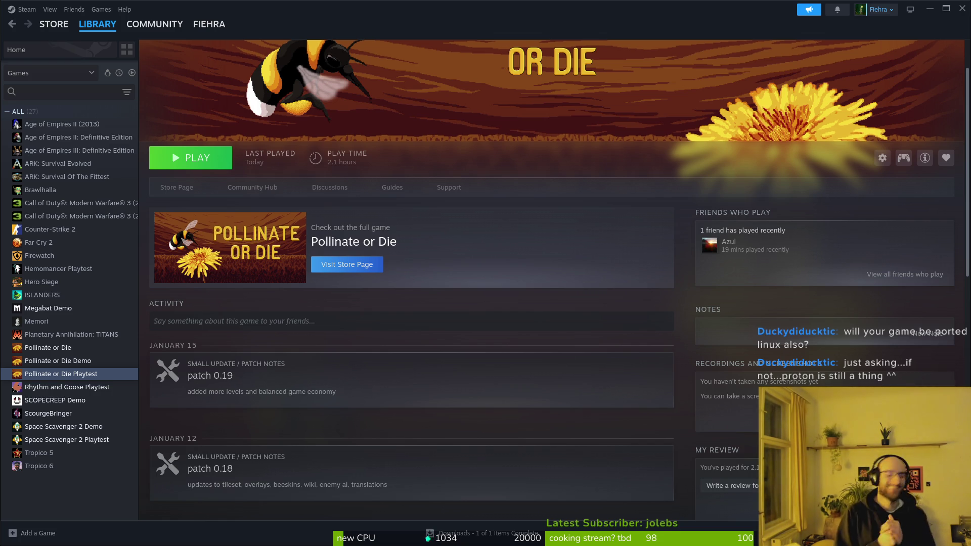
{"action": "key", "text": "super"}
{"action": "key", "text": "Escape"}
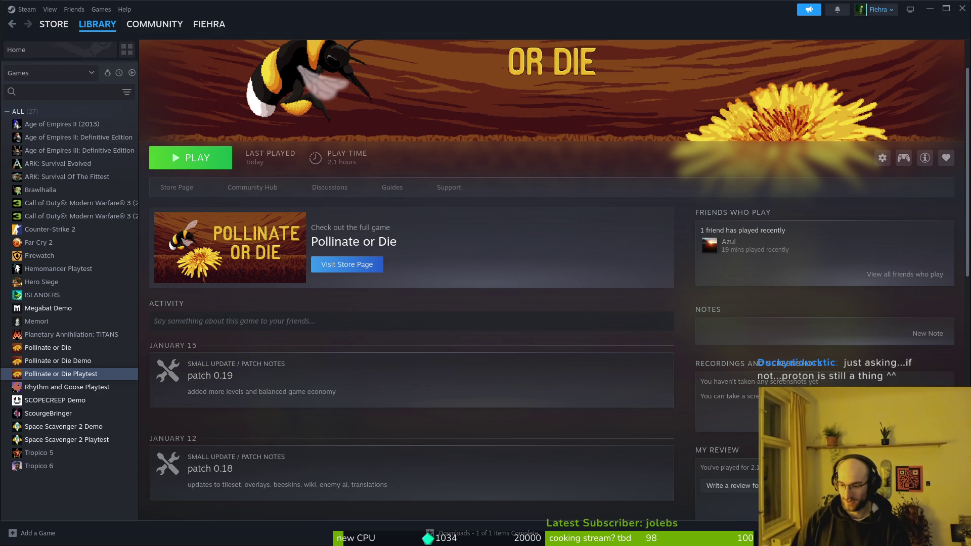
{"action": "left_click", "coordinate": [63, 362]}
{"action": "left_click", "coordinate": [84, 375]}
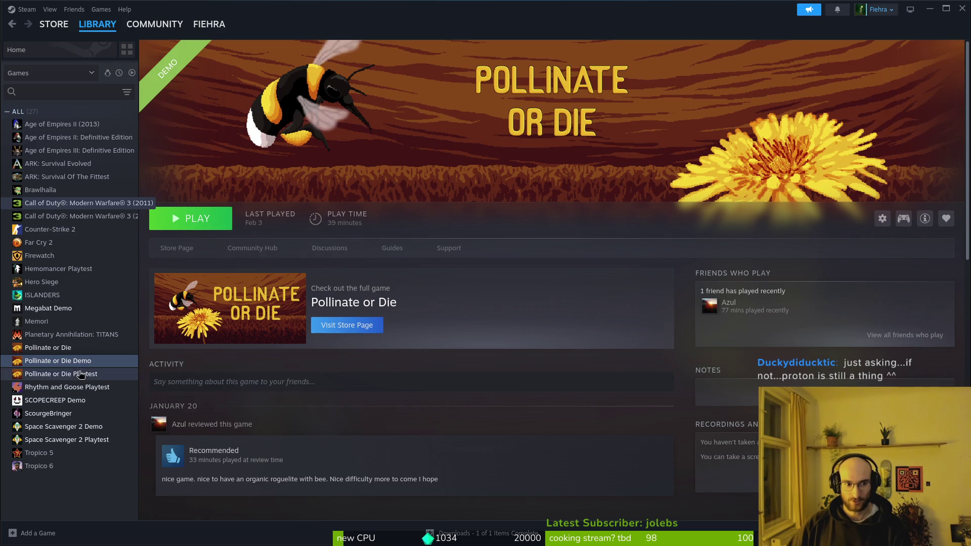
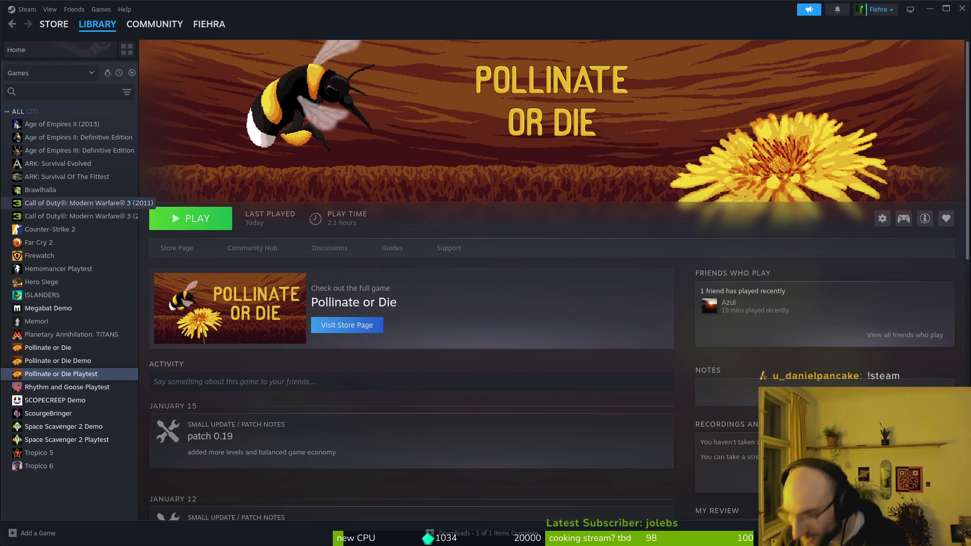
Verify the Pollinate or Die Demo's installed files so all 8534 files validate
{"action": "key", "text": "Up"}
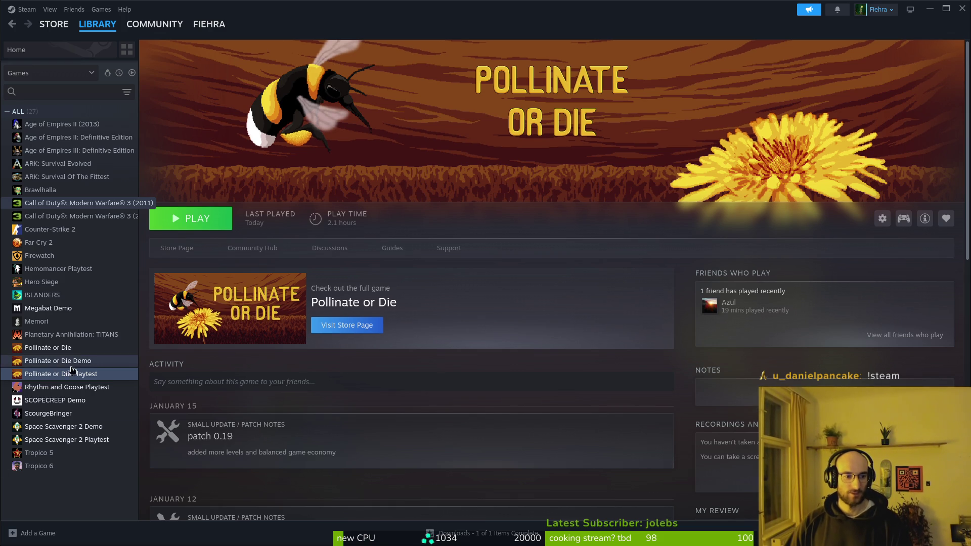
{"action": "left_click", "coordinate": [883, 219]}
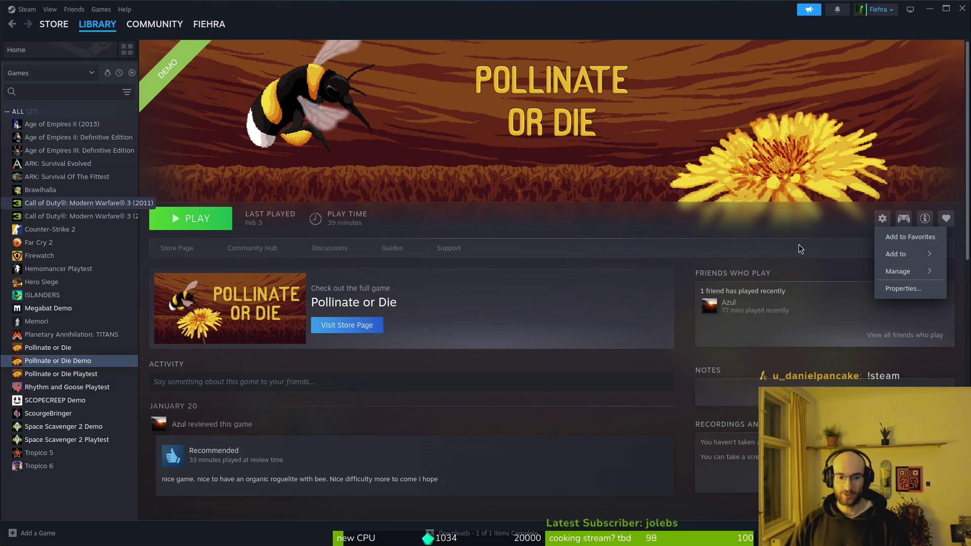
{"action": "left_click", "coordinate": [907, 289]}
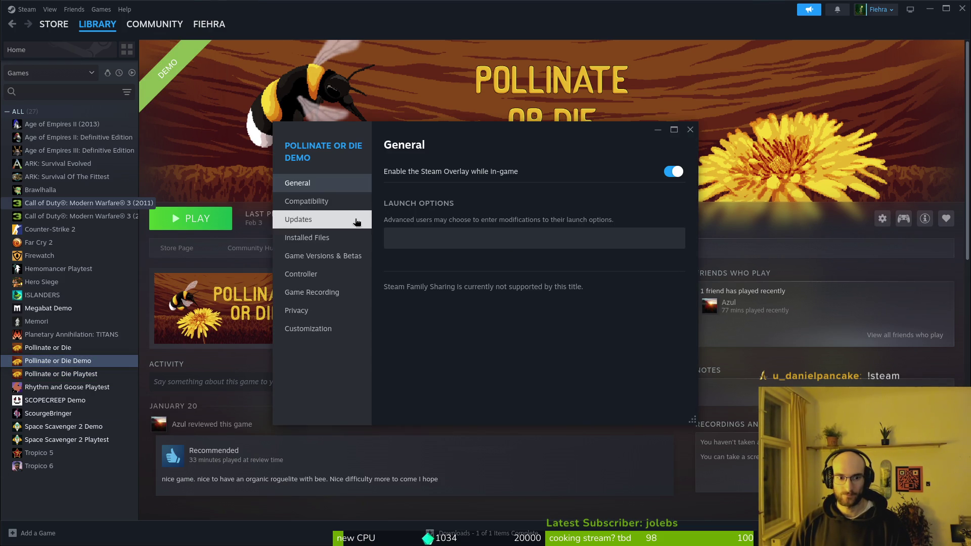
{"action": "left_click", "coordinate": [307, 237]}
{"action": "left_click", "coordinate": [637, 242]}
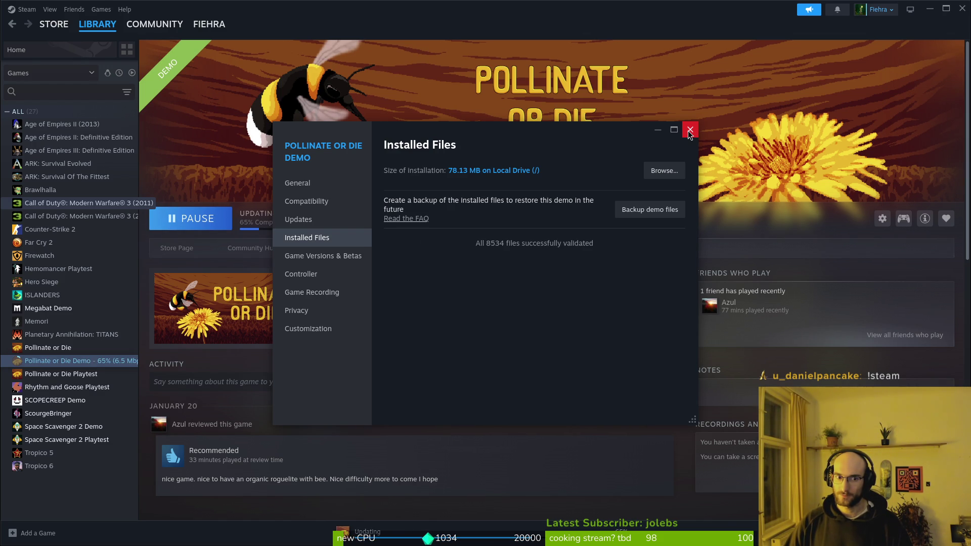
{"action": "left_click", "coordinate": [689, 131]}
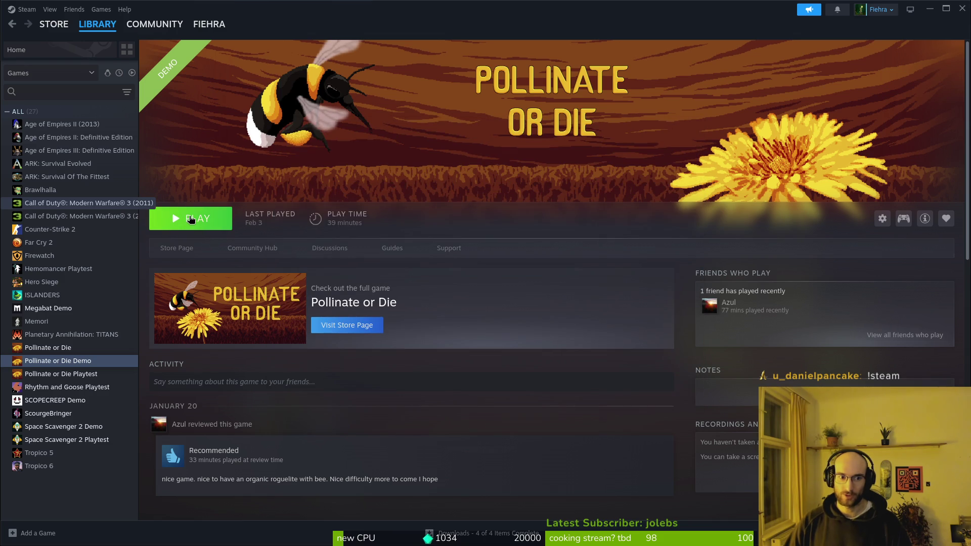
Launch the updated Pollinate or Die demo, look at its settings menu, then quit the game
{"action": "left_click", "coordinate": [188, 222]}
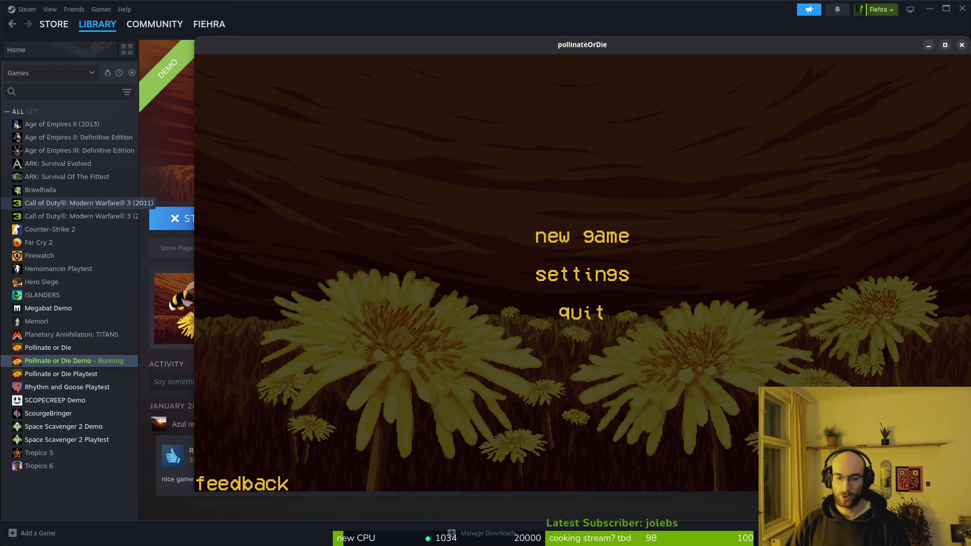
{"action": "left_click_drag", "start_coordinate": [895, 47], "coordinate": [817, 44]}
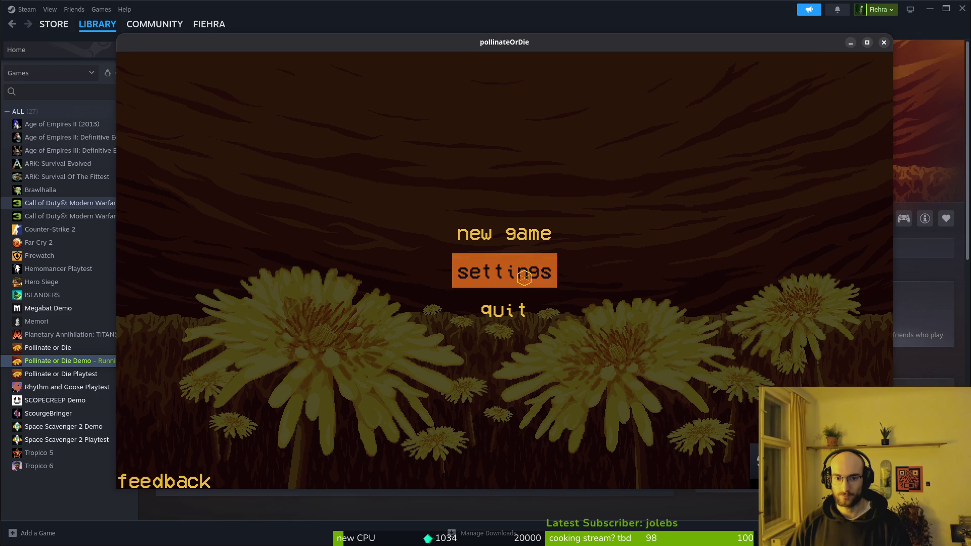
{"action": "left_click", "coordinate": [525, 278]}
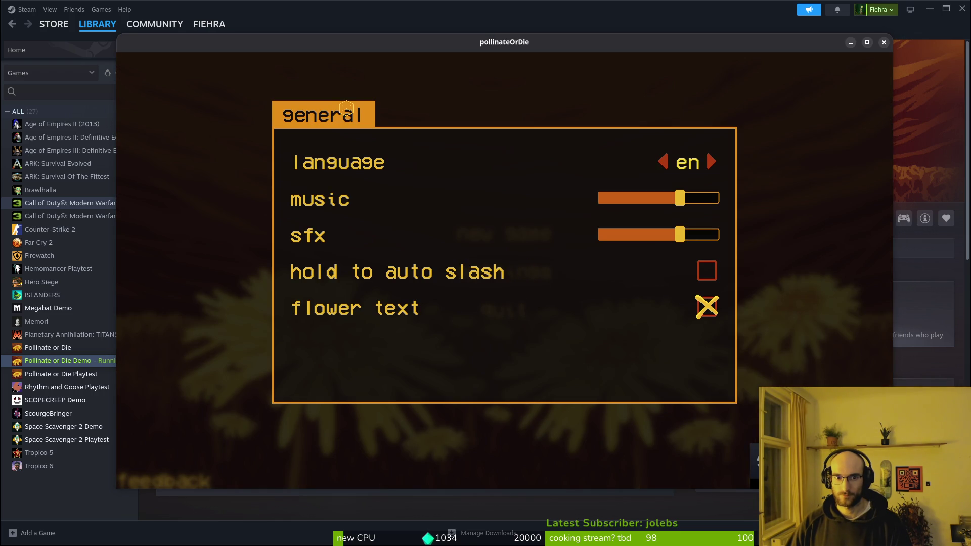
{"action": "key", "text": "Escape"}
{"action": "left_click", "coordinate": [884, 42]}
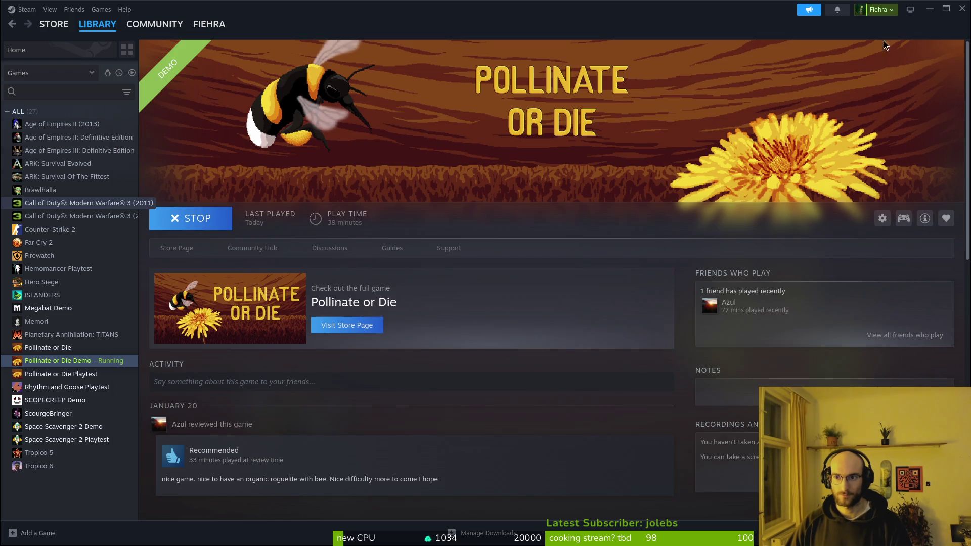
{"action": "left_click", "coordinate": [962, 9]}
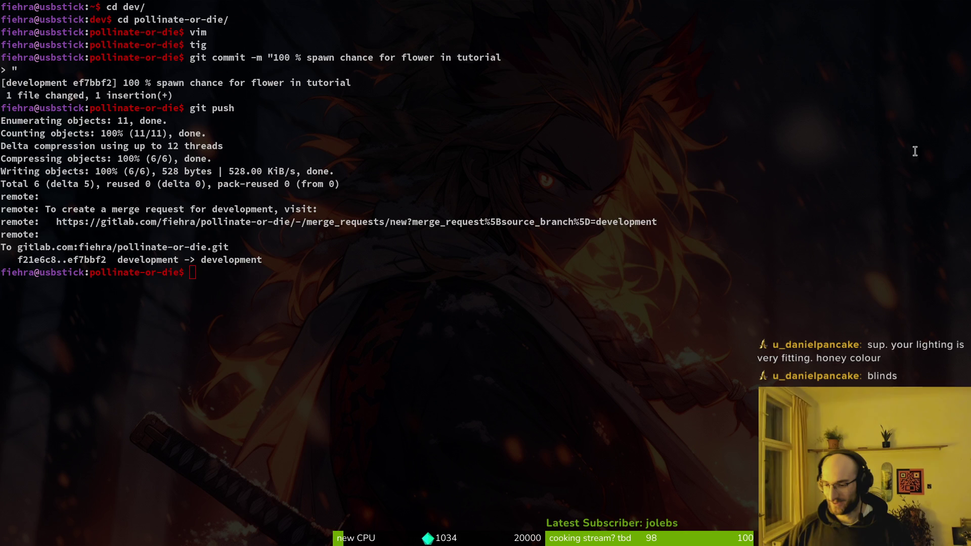
Clear the terminal output with Ctrl+L and exit the terminal with Ctrl+D
{"action": "left_click", "coordinate": [355, 280]}
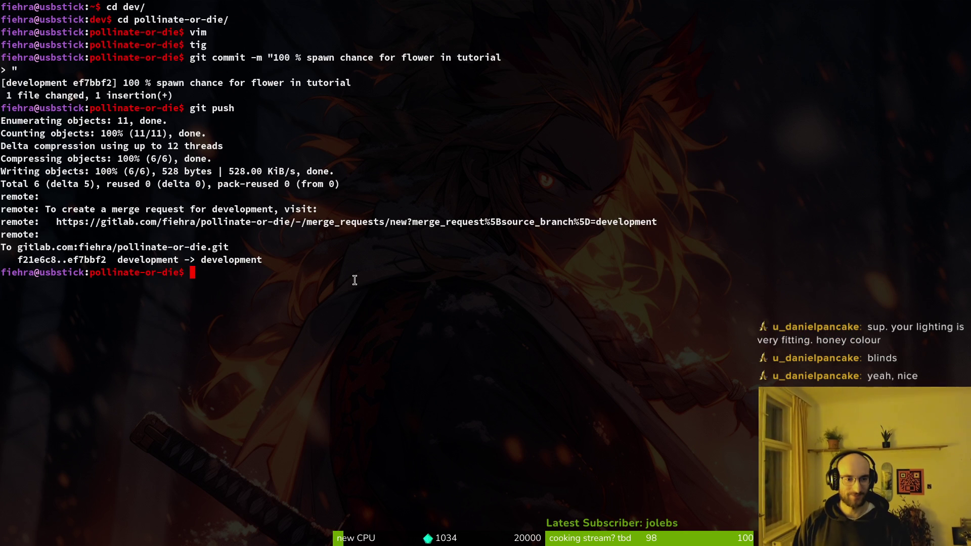
{"action": "key", "text": "ctrl+l"}
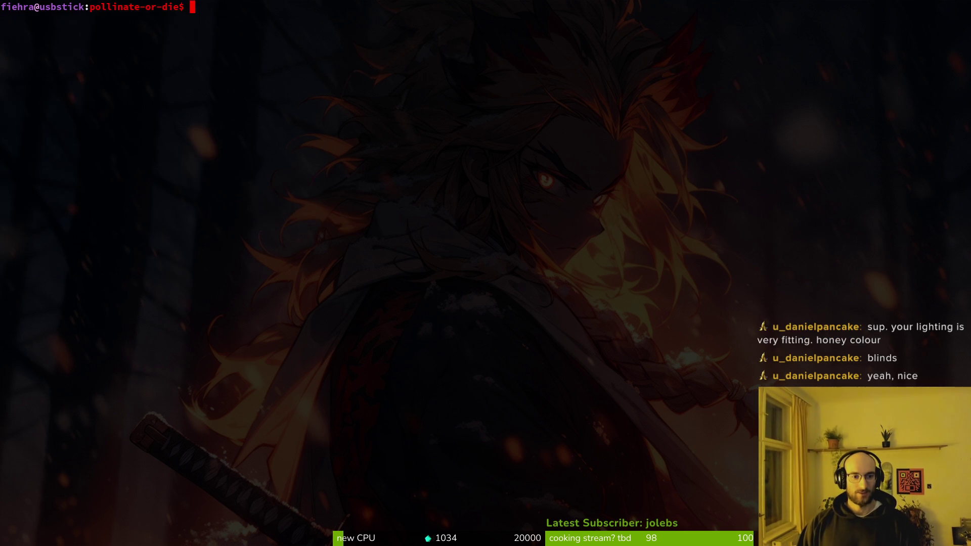
{"action": "key", "text": "ctrl+d"}
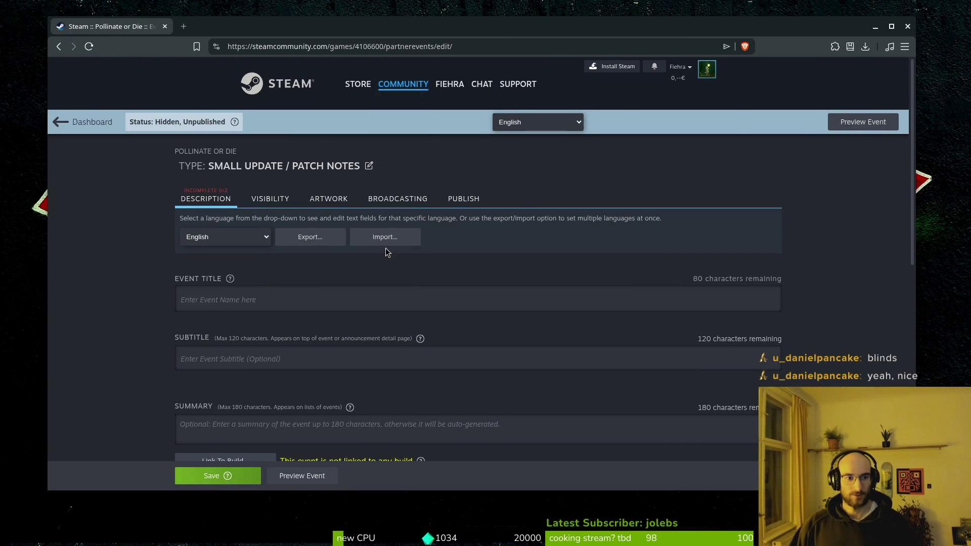
{"action": "mouse_move", "coordinate": [370, 33]}
{"action": "left_mouse_down"}
{"action": "mouse_move", "coordinate": [730, 96]}
{"action": "mouse_move", "coordinate": [970, 102]}
{"action": "left_mouse_up"}
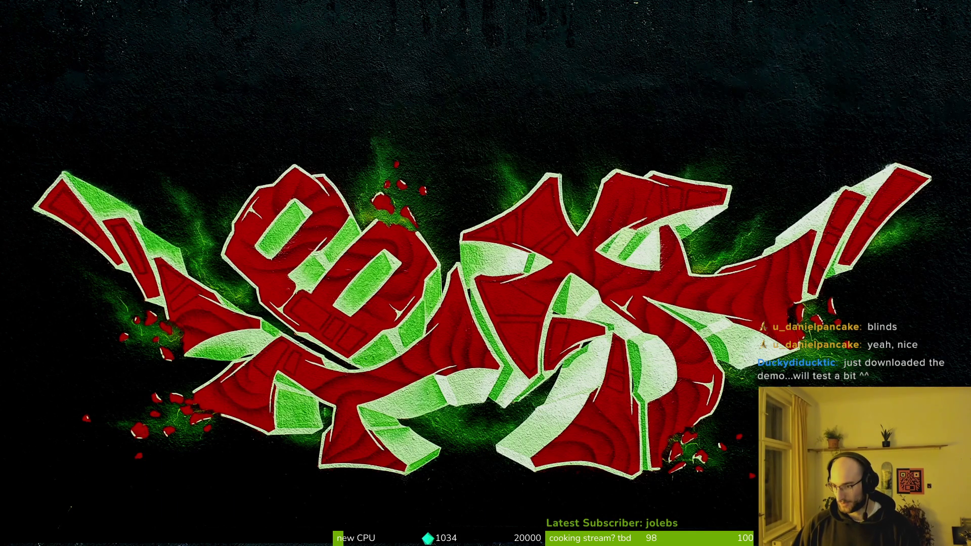
{"action": "mouse_move", "coordinate": [970, 101]}
{"action": "left_mouse_down"}
{"action": "mouse_move", "coordinate": [262, 15]}
{"action": "mouse_move", "coordinate": [414, 50]}
{"action": "left_mouse_up"}
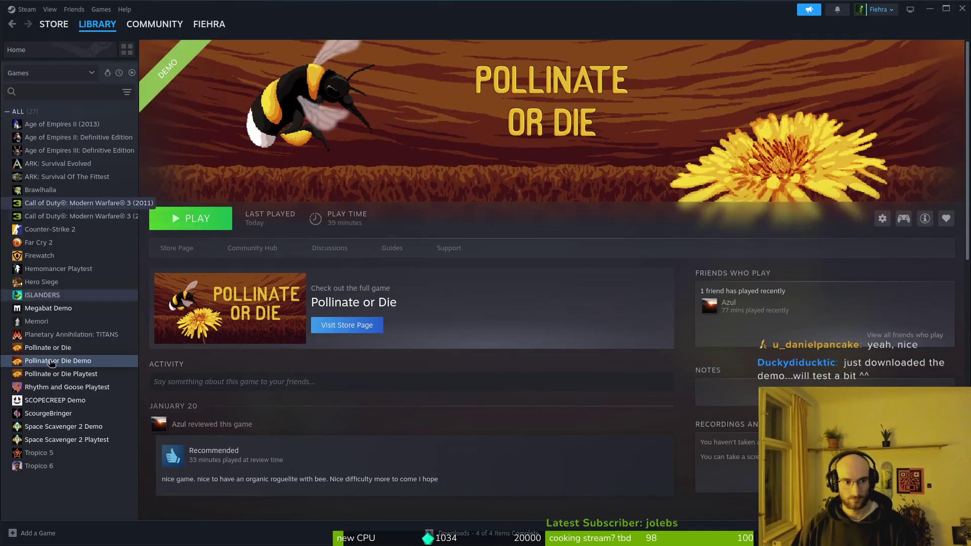
Read the Major Demo update v0.30 post on Pollinate or Die's page, then view demo patch 0.23
{"action": "left_click", "coordinate": [48, 347]}
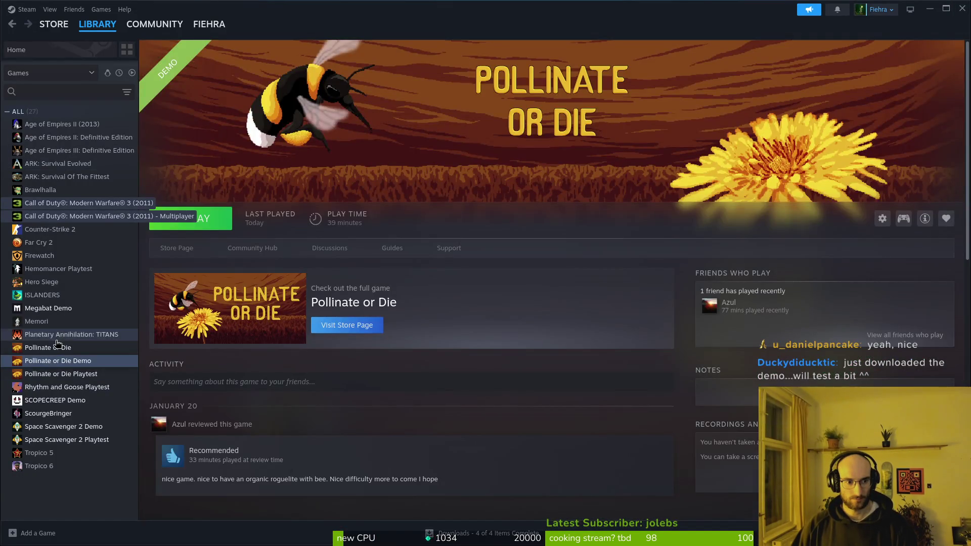
{"action": "scroll", "coordinate": [344, 410], "scroll_direction": "down", "scroll_amount": 1}
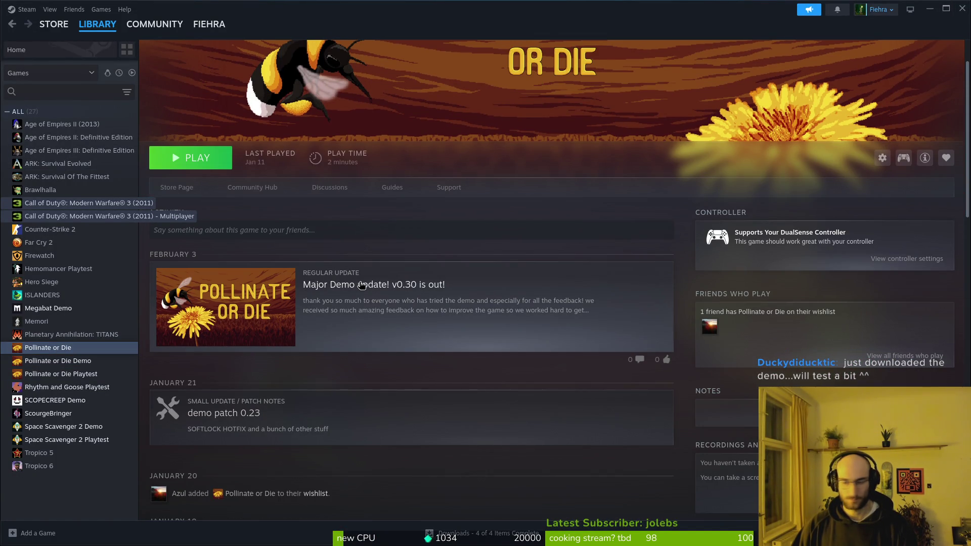
{"action": "left_click", "coordinate": [342, 293]}
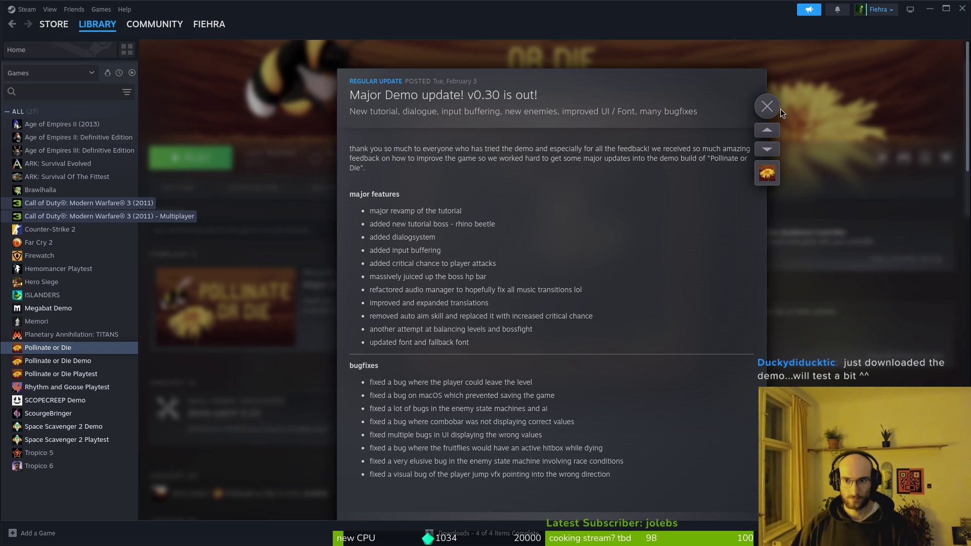
{"action": "left_click", "coordinate": [768, 106]}
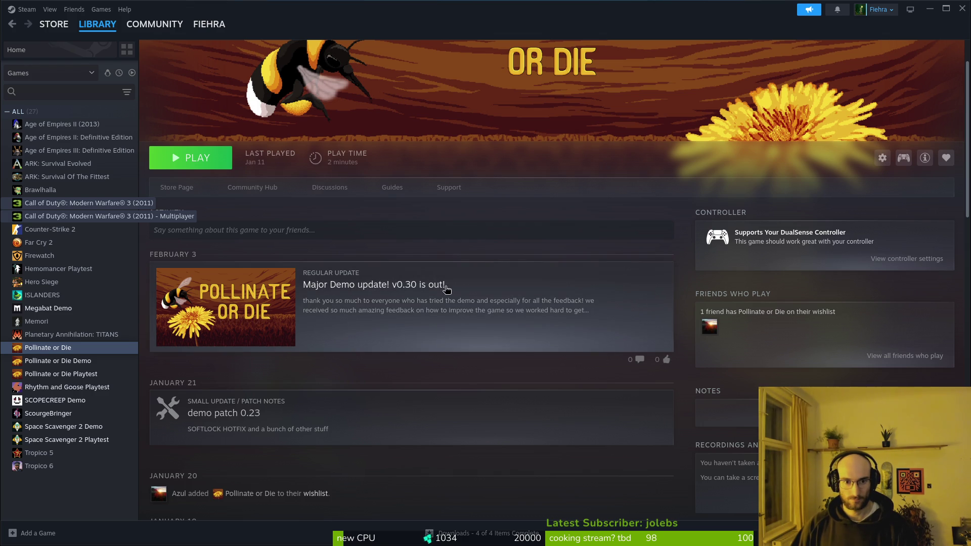
{"action": "left_click", "coordinate": [321, 293]}
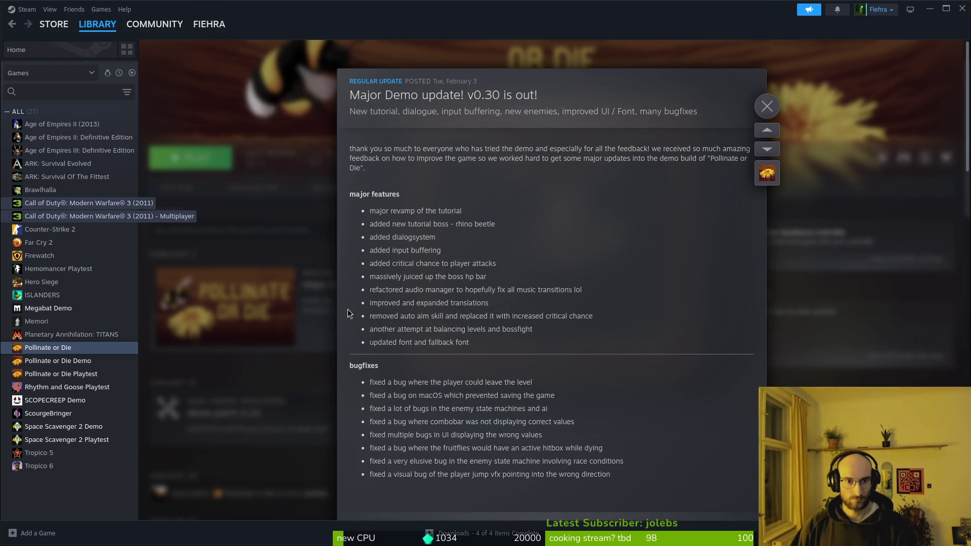
{"action": "left_click", "coordinate": [768, 106]}
{"action": "left_click", "coordinate": [238, 415]}
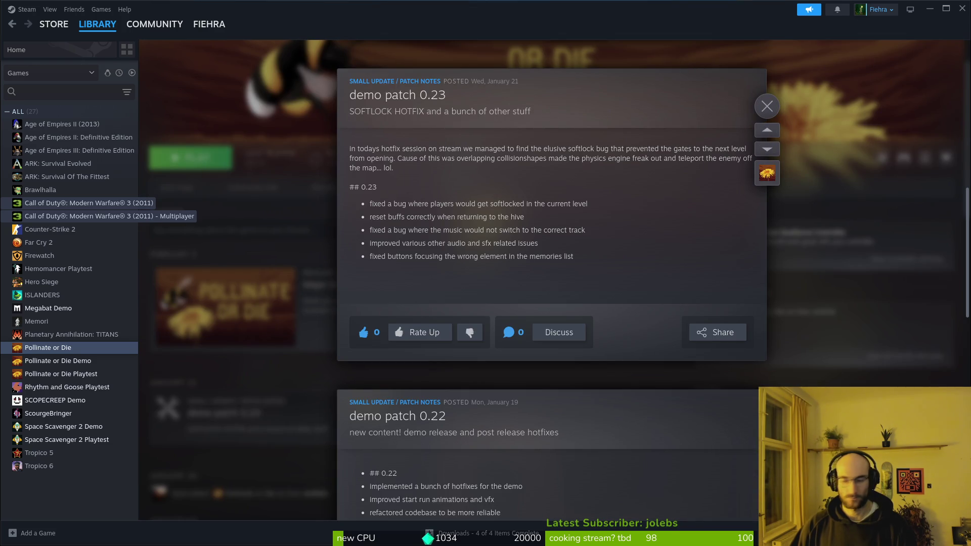
{"action": "left_click", "coordinate": [274, 258]}
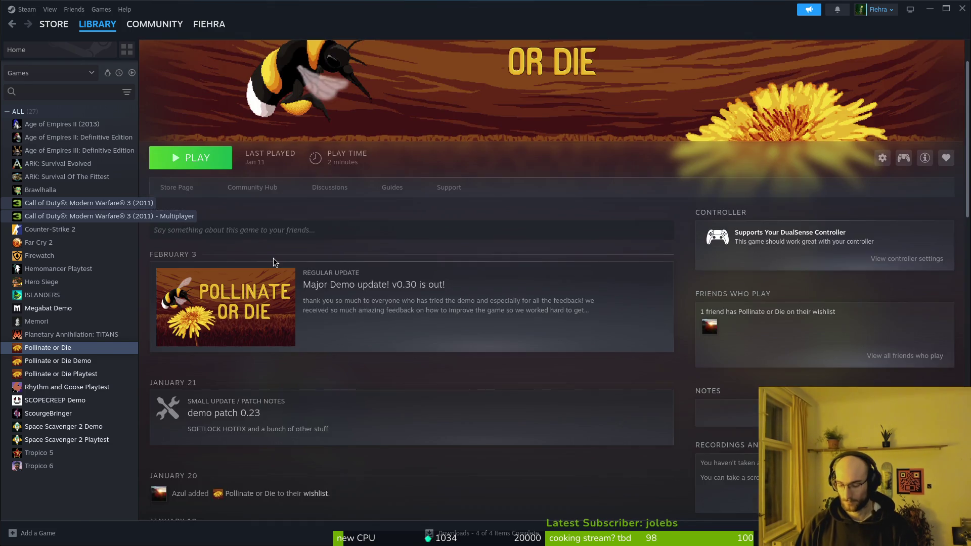
Open the dev/pollinate-or-die project folder in nvim from a new terminal
{"action": "key", "text": "ctrl+alt+t"}
{"action": "type", "text": "cd dev/poll"}
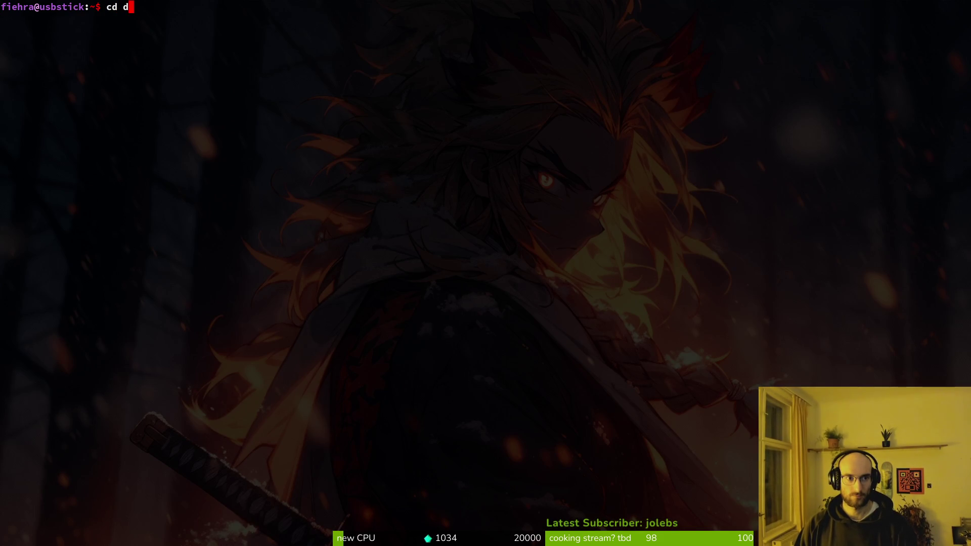
{"action": "key", "text": "Tab"}
{"action": "key", "text": "Return"}
{"action": "type", "text": "nvim ."}
{"action": "key", "text": "Return"}
Open docs/changelog.md and yank the 15-line 0.31 release notes
{"action": "key", "text": "ctrl+p"}
{"action": "type", "text": "changelo"}
{"action": "key", "text": "Return"}
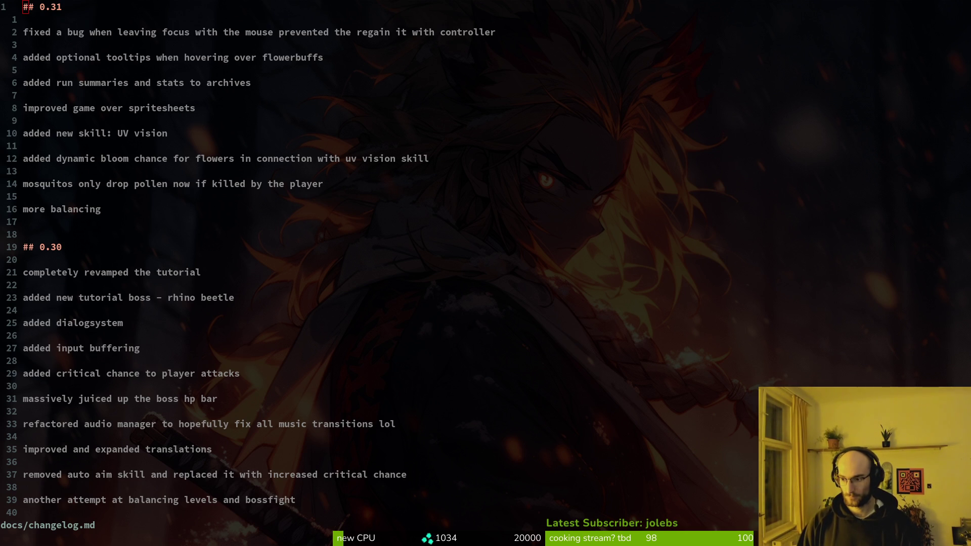
{"action": "mouse_move", "coordinate": [138, 210]}
{"action": "left_mouse_down"}
{"action": "mouse_move", "coordinate": [51, 184]}
{"action": "mouse_move", "coordinate": [2, 36]}
{"action": "left_mouse_up"}
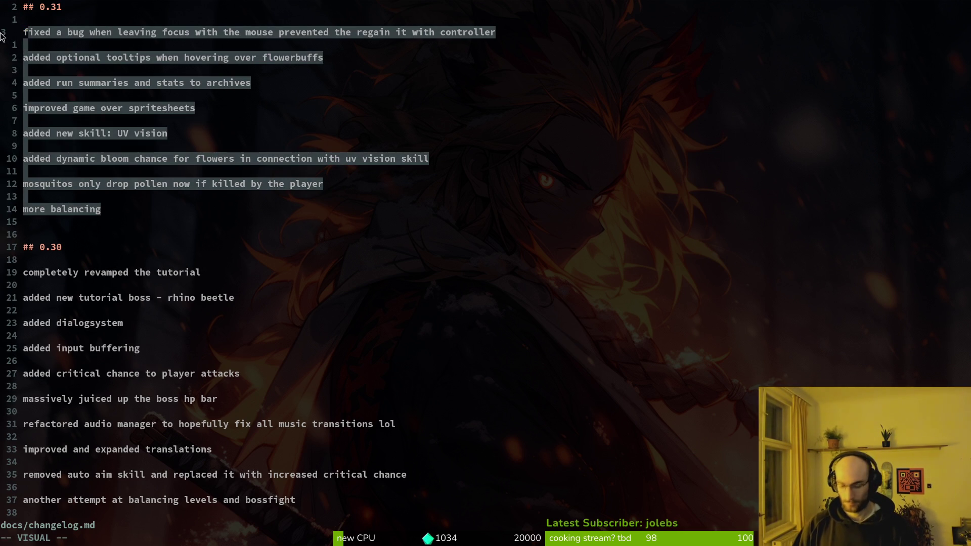
{"action": "key", "text": "y"}
{"action": "key", "text": "alt+Tab"}
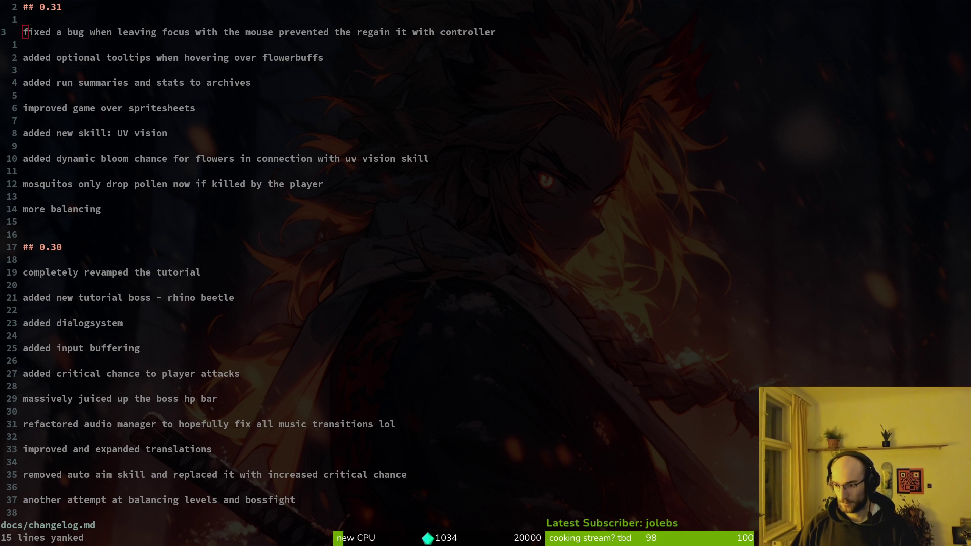
{"action": "left_click", "coordinate": [399, 232]}
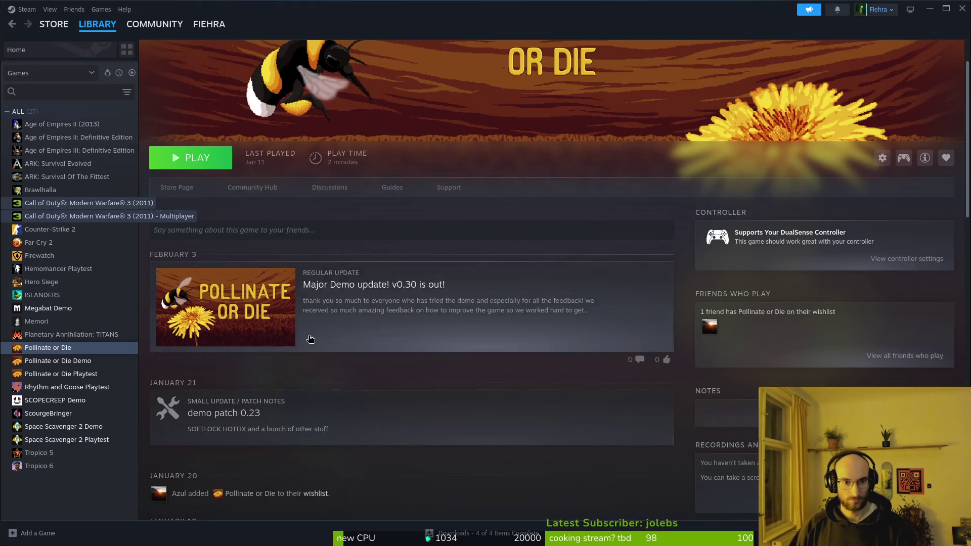
Read the demo patch 0.23 and demo patch 0.22 posts in Pollinate or Die's news feed
{"action": "left_click", "coordinate": [315, 415]}
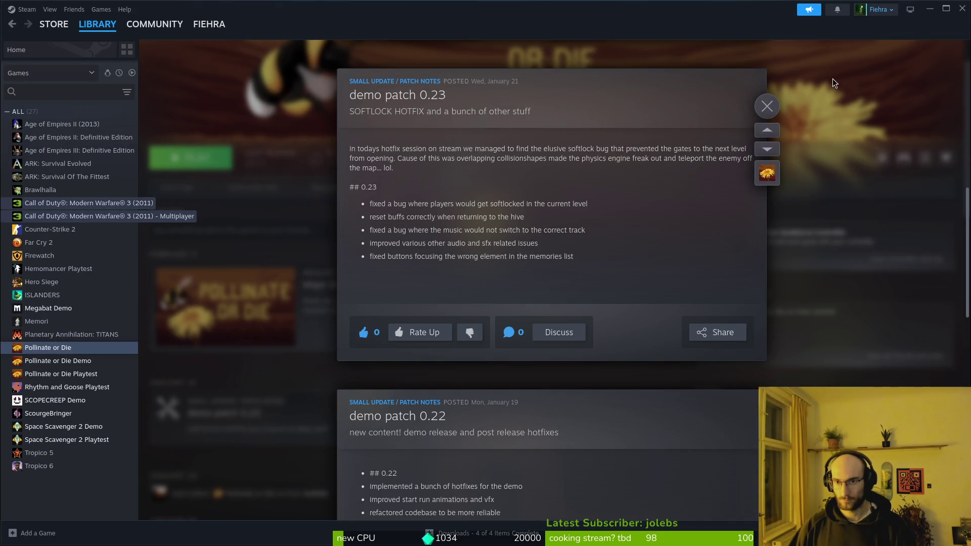
{"action": "left_click", "coordinate": [768, 107]}
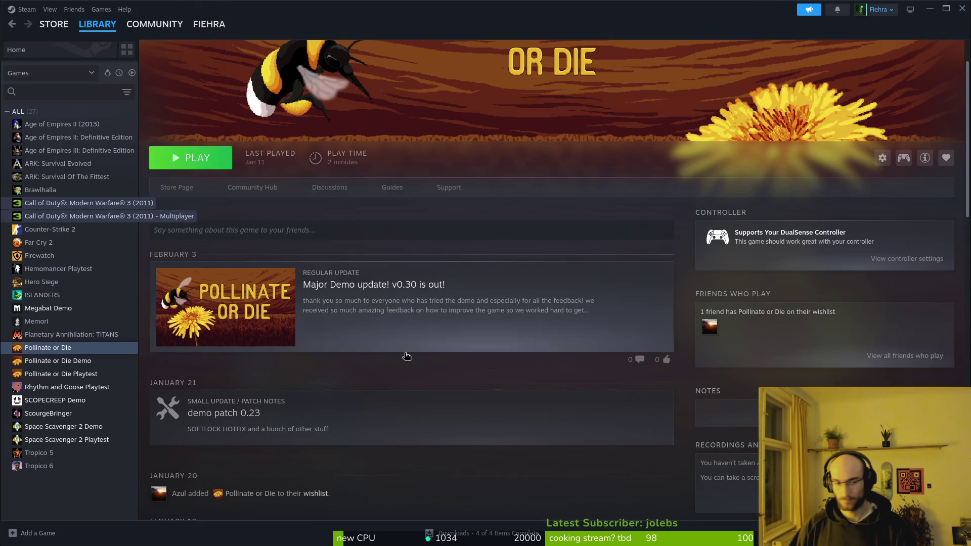
{"action": "scroll", "coordinate": [313, 354], "scroll_direction": "down", "scroll_amount": 3}
{"action": "left_click", "coordinate": [300, 430]}
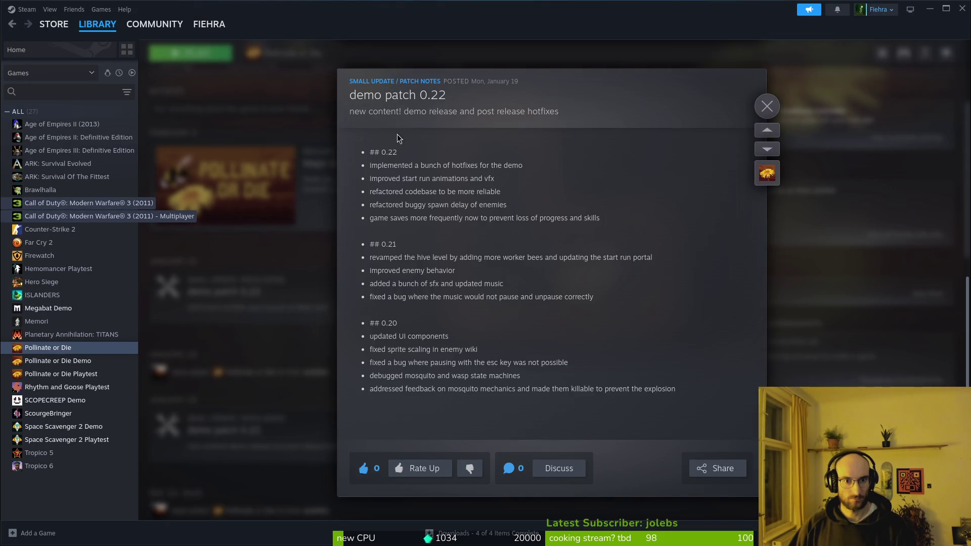
{"action": "left_click", "coordinate": [768, 106]}
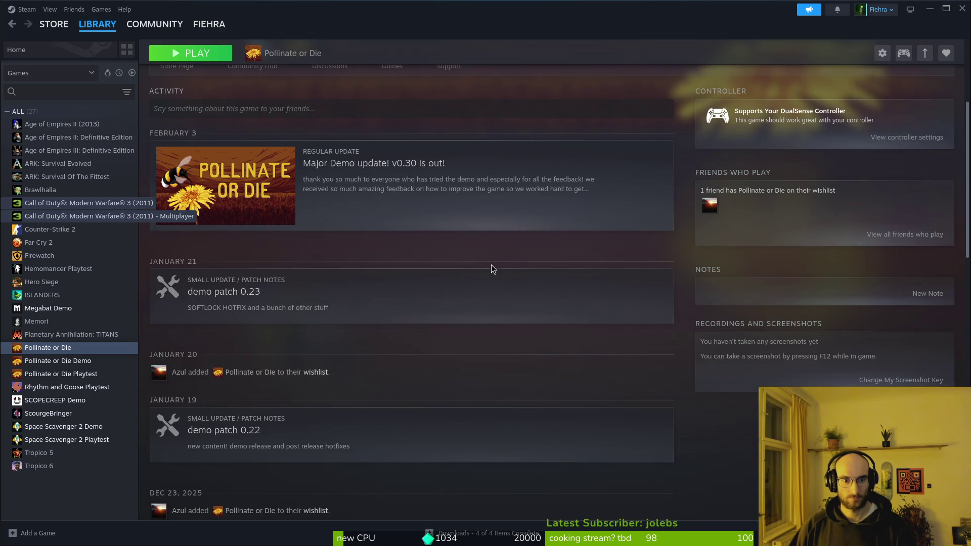
{"action": "scroll", "coordinate": [488, 309], "scroll_direction": "up", "scroll_amount": 3}
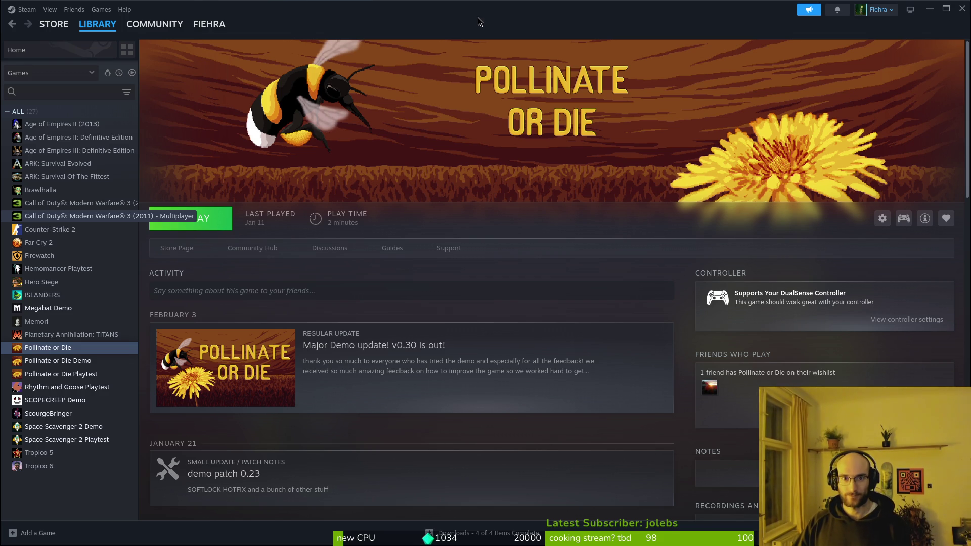
Close Steam and quit the changelog in vim with :q
{"action": "left_click", "coordinate": [960, 15]}
{"action": "type", "text": ":q"}
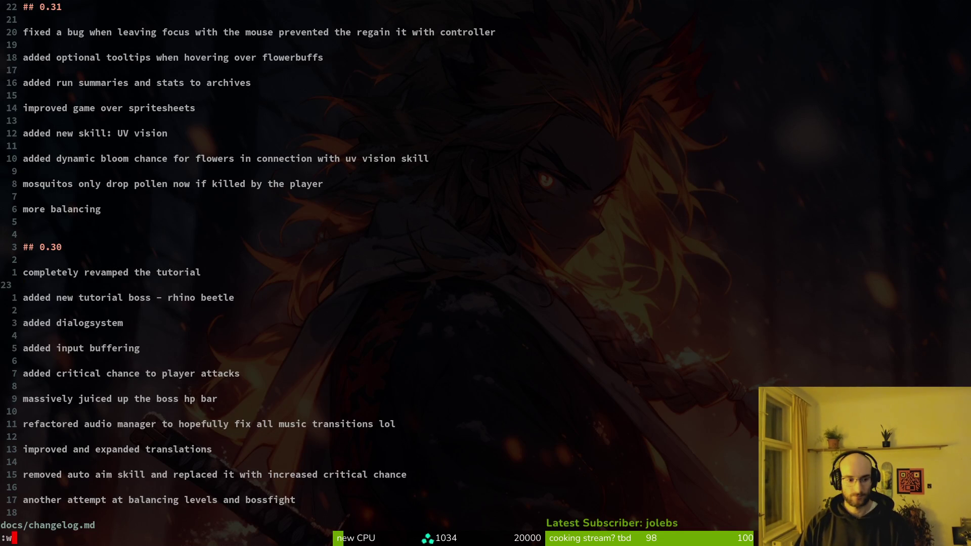
{"action": "key", "text": "Return"}
Review pending repository changes in tig, then begin a git commit -m command
{"action": "type", "text": "tig"}
{"action": "key", "text": "Return"}
{"action": "type", "text": "qgit commit -m"}
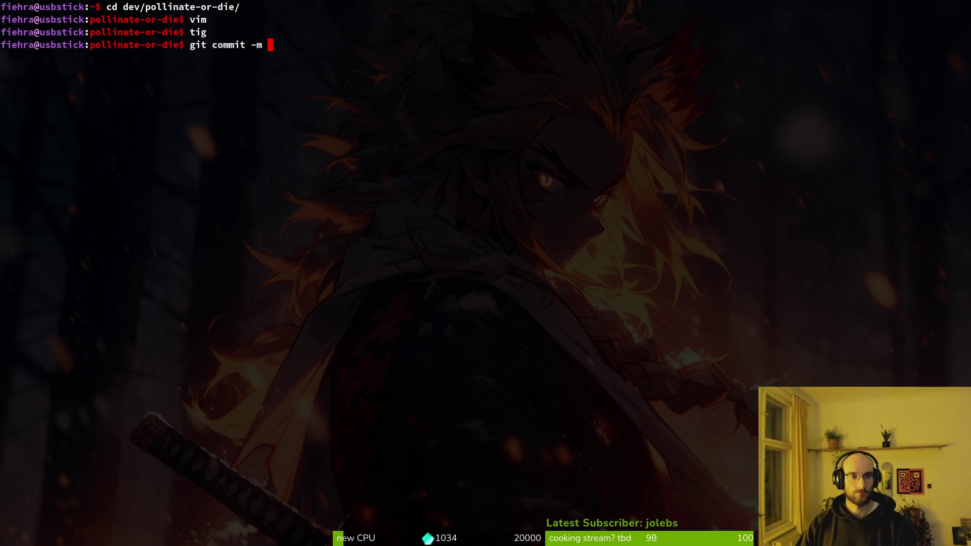
{"action": "key", "text": "BackSpace"}
{"action": "key", "text": "BackSpace"}
{"action": "key", "text": "BackSpace"}
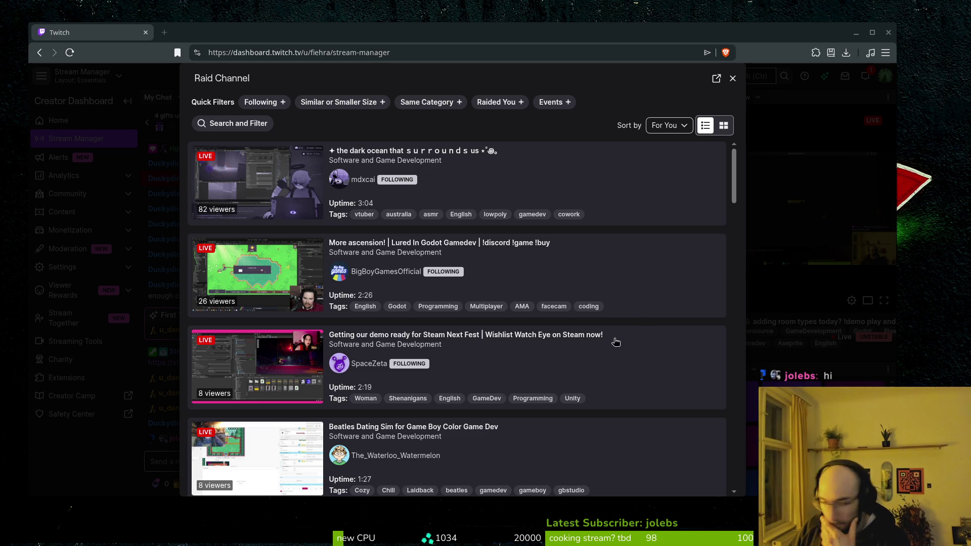
{"action": "scroll", "coordinate": [410, 349], "scroll_direction": "down", "scroll_amount": 2}
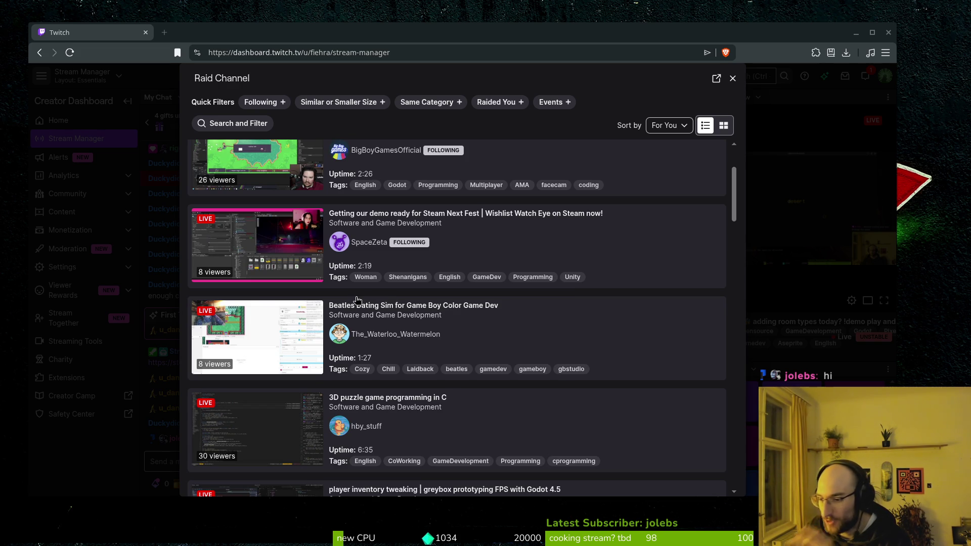
{"action": "scroll", "coordinate": [558, 368], "scroll_direction": "down", "scroll_amount": 2}
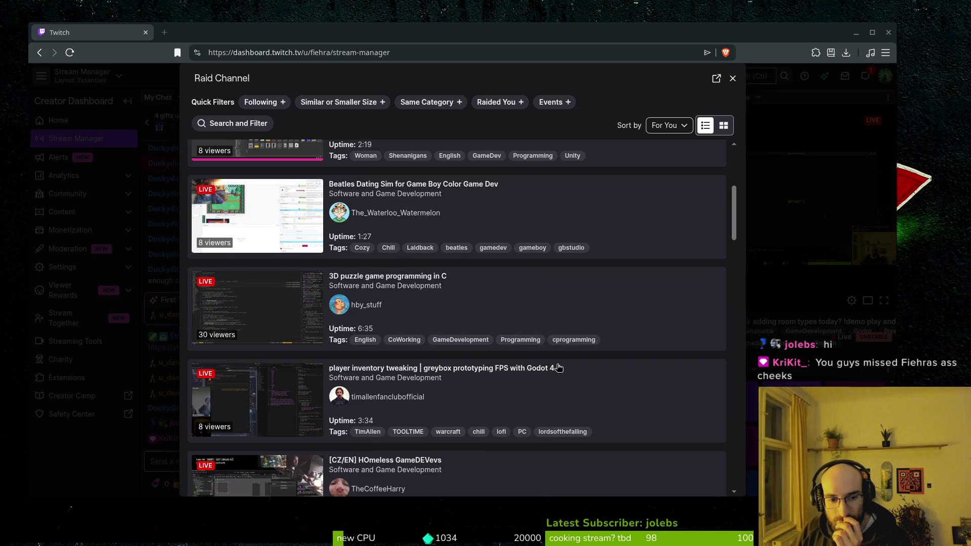
{"action": "scroll", "coordinate": [558, 368], "scroll_direction": "down", "scroll_amount": 1}
{"action": "scroll", "coordinate": [556, 368], "scroll_direction": "up", "scroll_amount": 4}
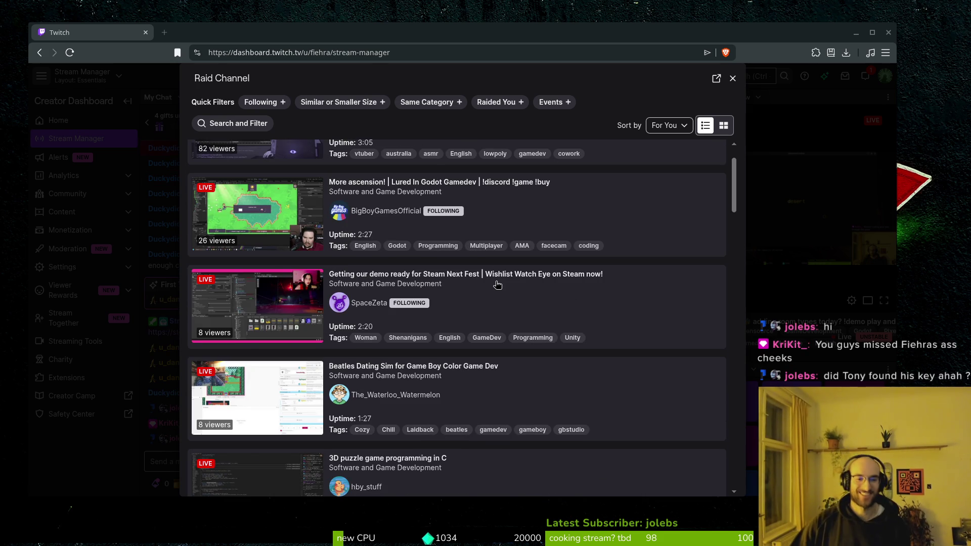
{"action": "scroll", "coordinate": [487, 284], "scroll_direction": "up", "scroll_amount": 1}
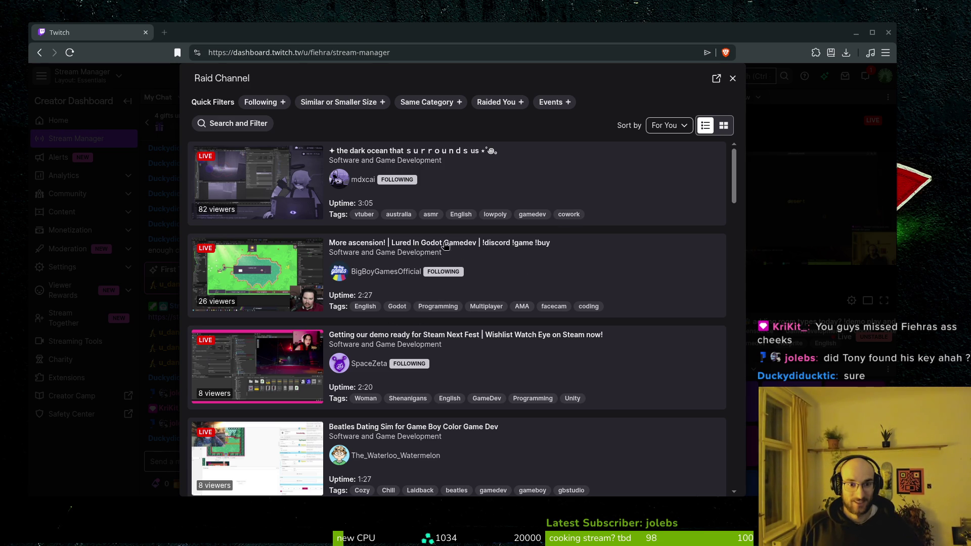
{"action": "scroll", "coordinate": [540, 211], "scroll_direction": "down", "scroll_amount": 2}
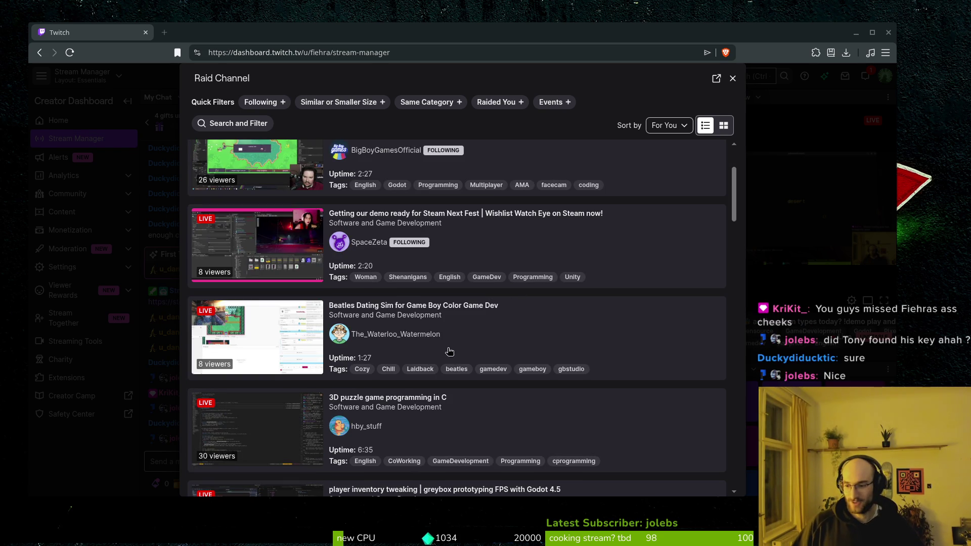
{"action": "scroll", "coordinate": [492, 323], "scroll_direction": "down", "scroll_amount": 6}
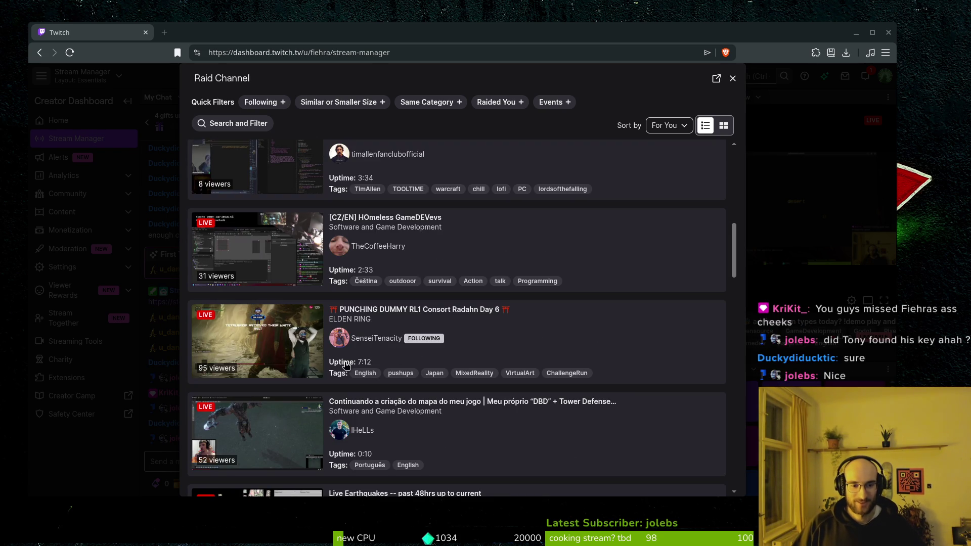
{"action": "scroll", "coordinate": [504, 387], "scroll_direction": "down", "scroll_amount": 2}
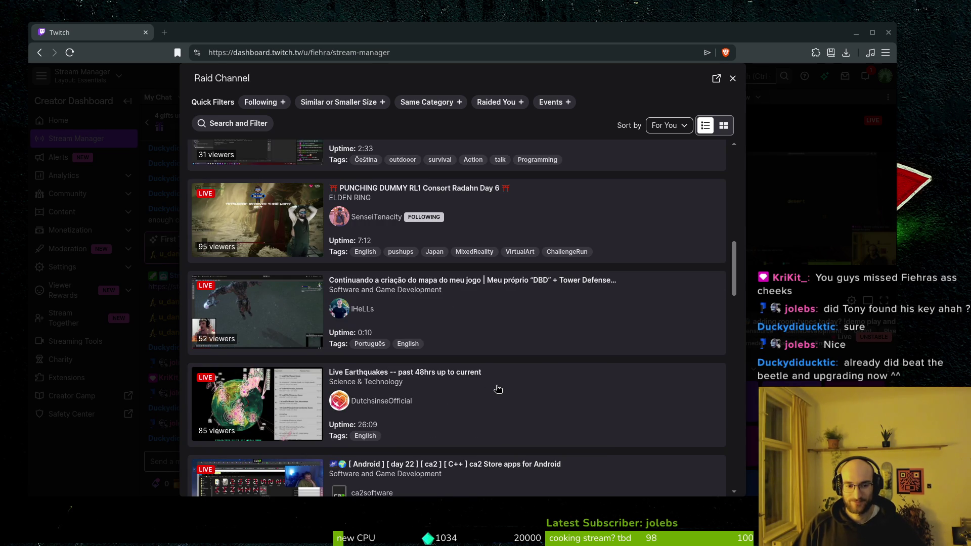
{"action": "scroll", "coordinate": [496, 384], "scroll_direction": "down", "scroll_amount": 3}
{"action": "scroll", "coordinate": [493, 356], "scroll_direction": "down", "scroll_amount": 5}
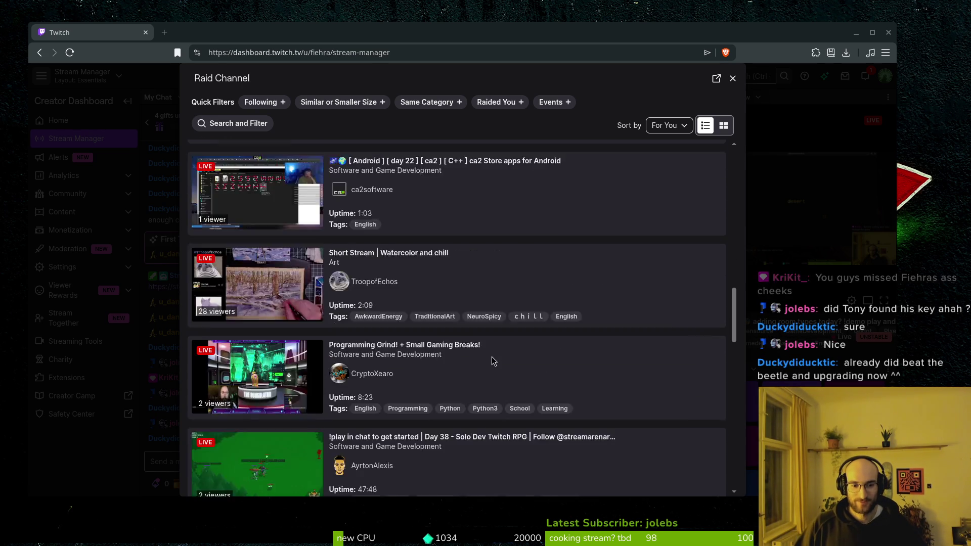